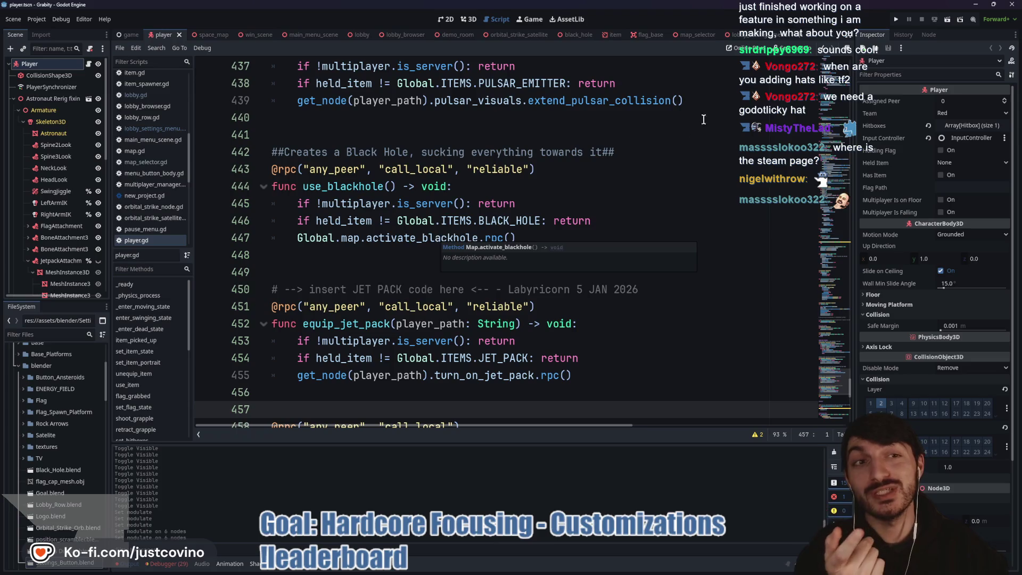
Switch to the lobby_settings_menu scene tab to show the toggle_column_select function in its script.
click(741, 35)
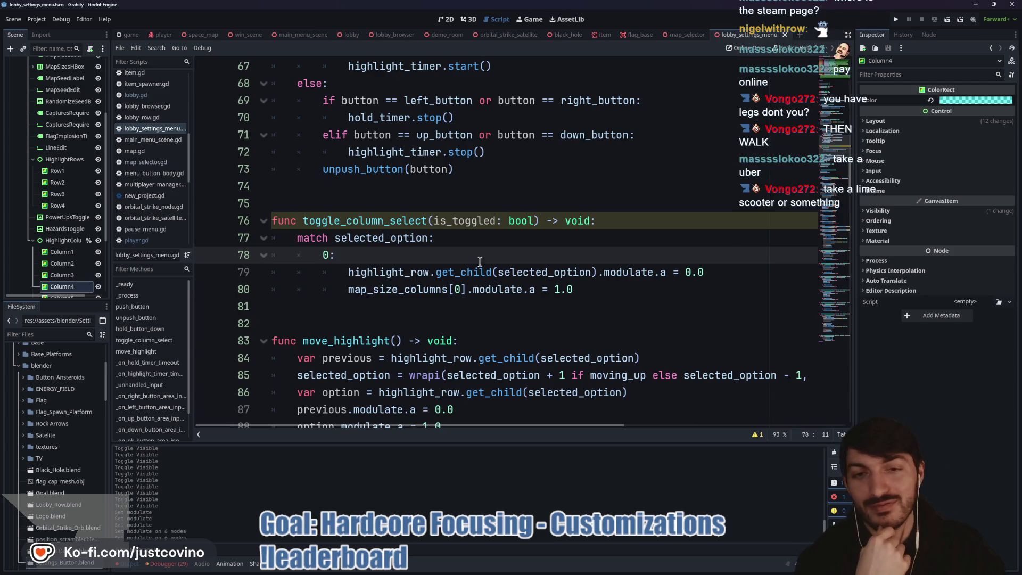
Review the map_size_columns line, then bring up the leaderboard browser's Raffles page.
mouse_move(594, 289)
mouse_down()
mouse_move(381, 280)
mouse_move(438, 276)
mouse_up()
click(577, 289)
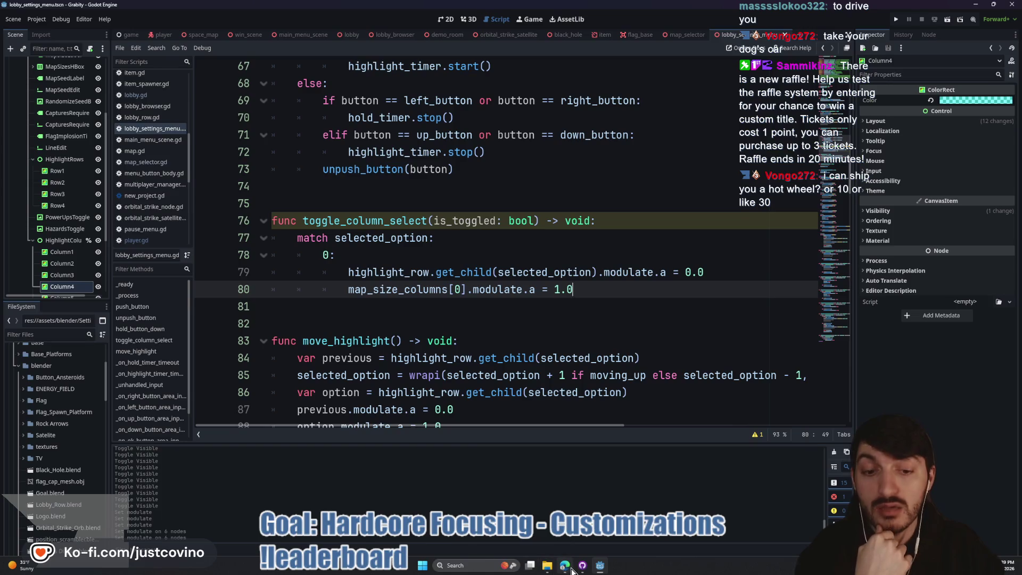
click(564, 570)
click(512, 87)
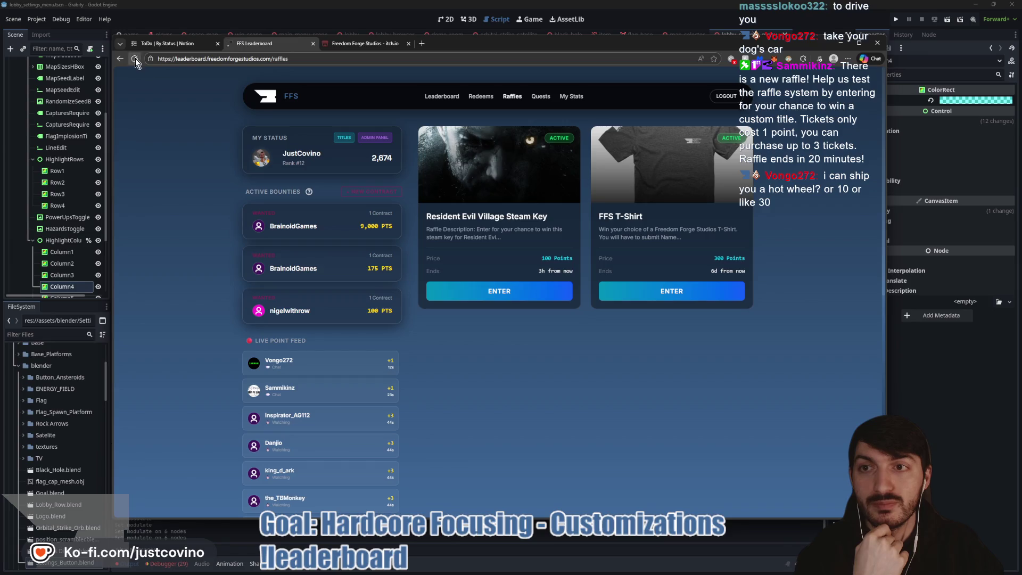
Reload the Raffles page twice, then switch back to the Godot script editor.
click(136, 58)
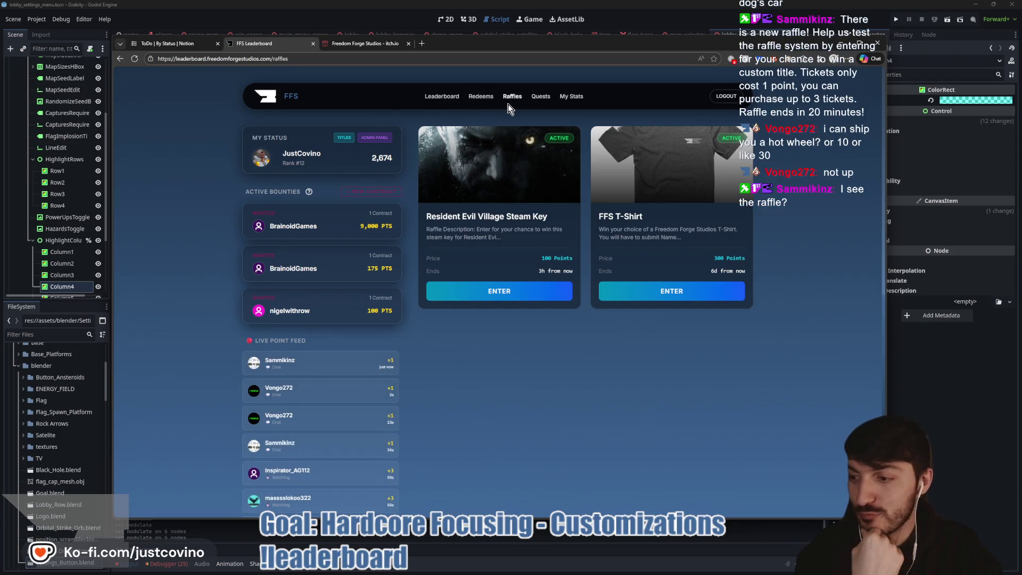
click(137, 59)
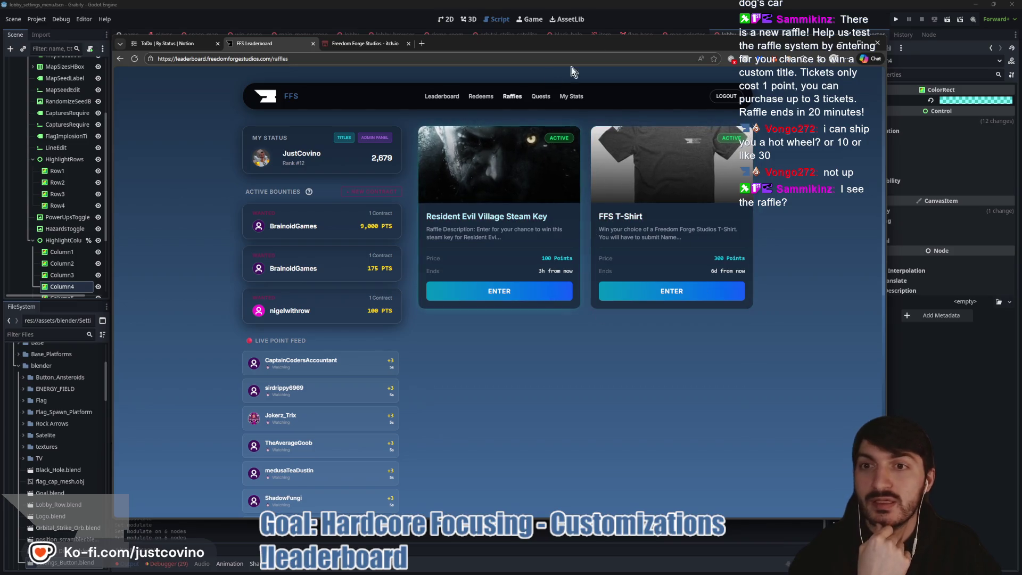
key(alt+Tab)
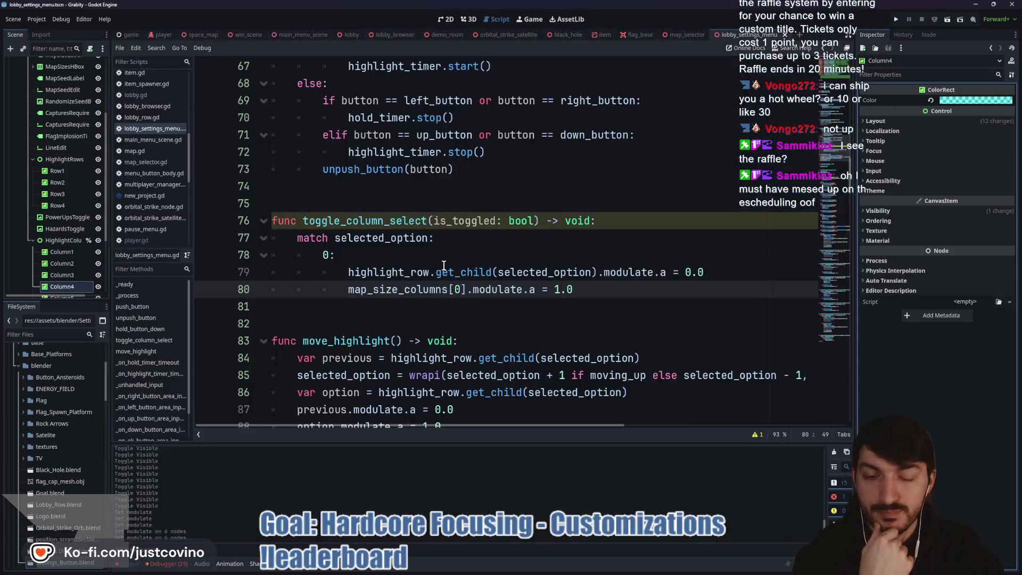
Delete the 'is_toggled: bool' parameter so toggle_column_select() takes no arguments.
click(433, 220)
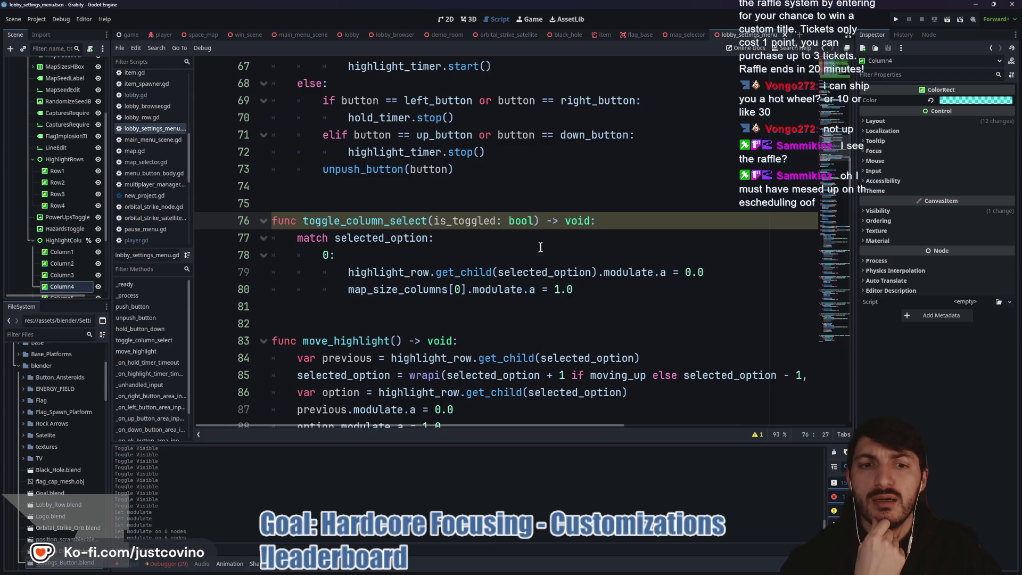
double_click(507, 220)
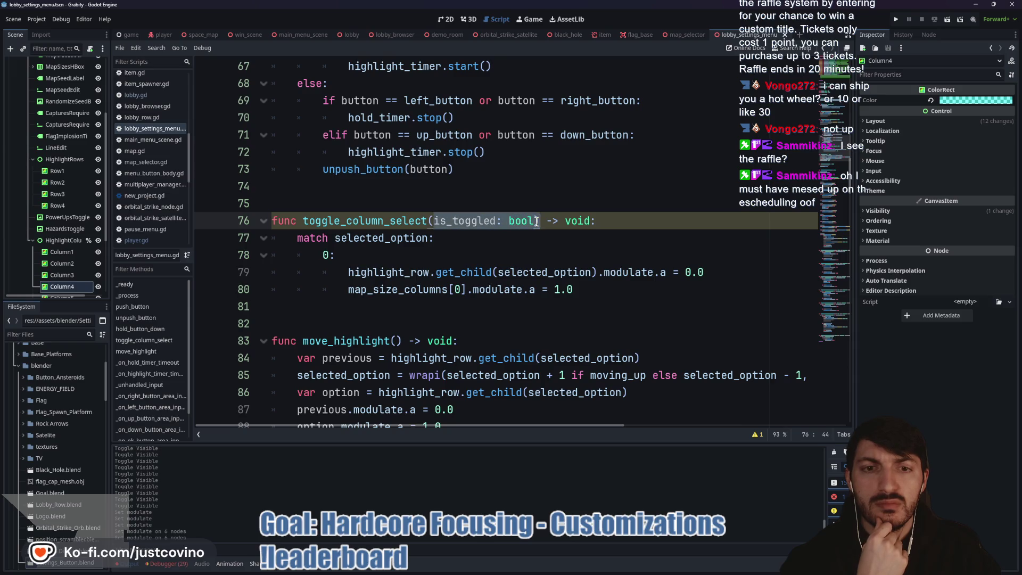
drag(507, 222, 460, 225)
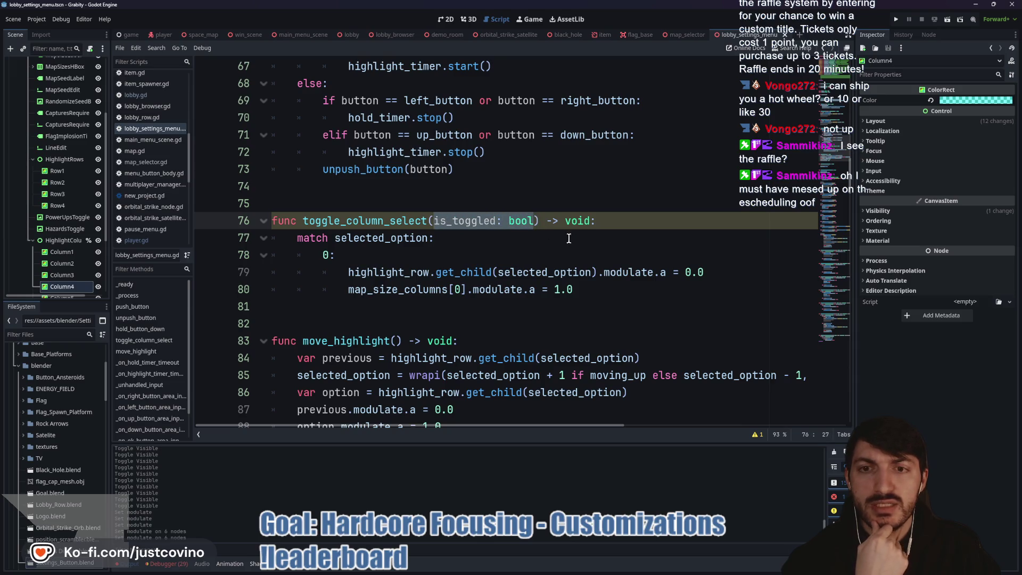
scroll(568, 238, up, 4)
scroll(554, 238, up, 4)
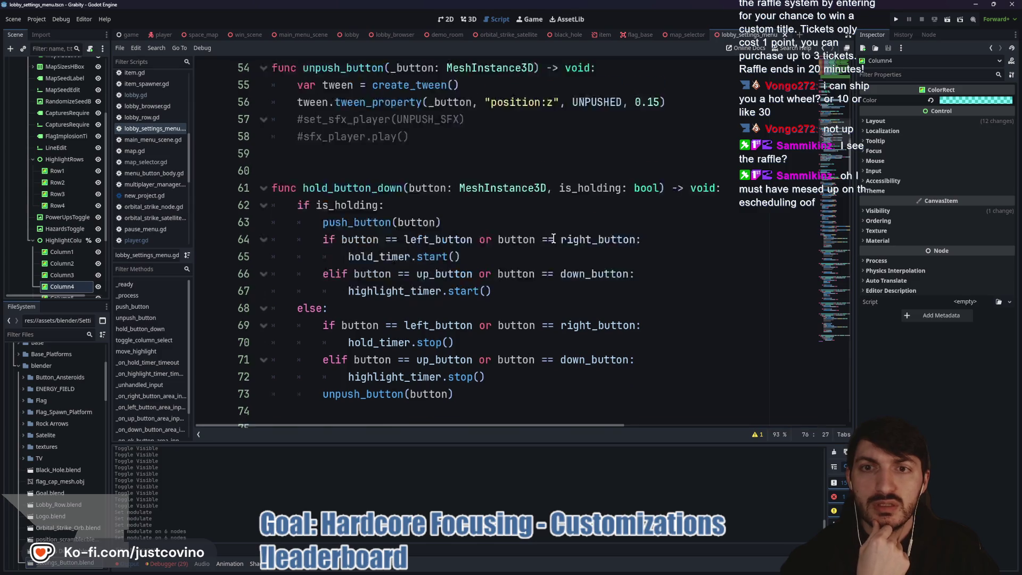
scroll(545, 238, up, 3)
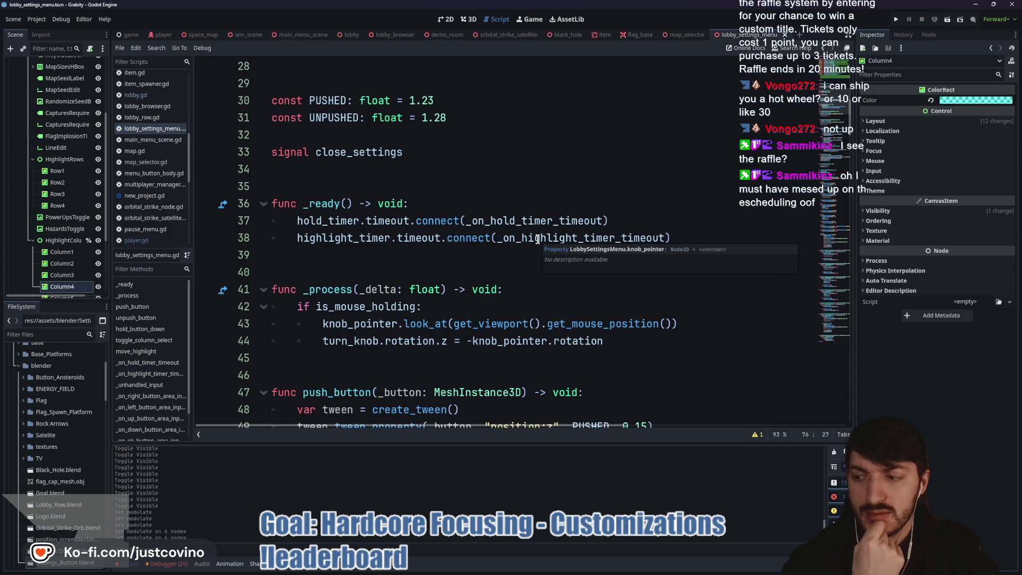
scroll(531, 237, down, 3)
scroll(531, 238, up, 3)
scroll(531, 238, down, 6)
scroll(530, 238, down, 5)
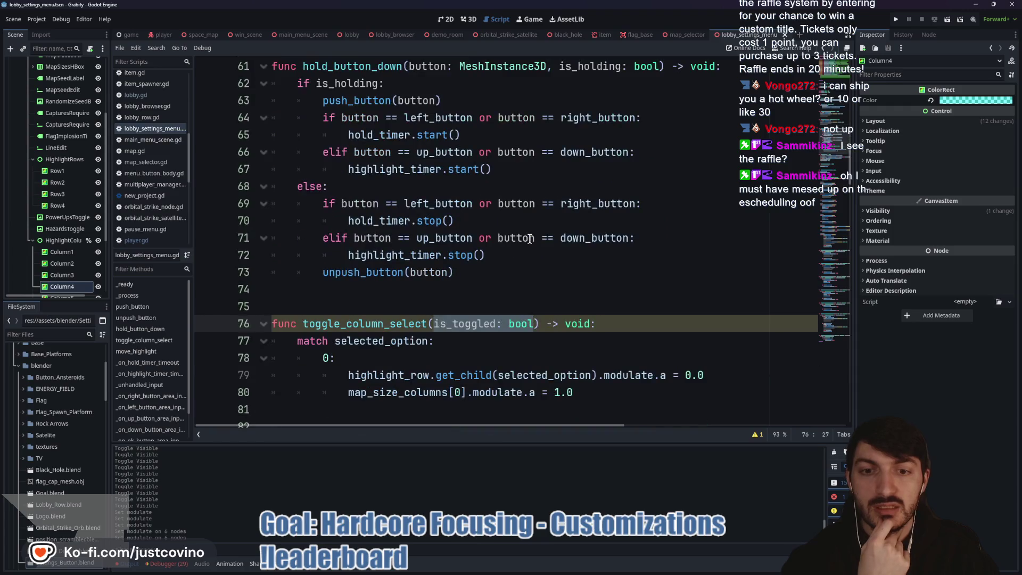
key(BackSpace)
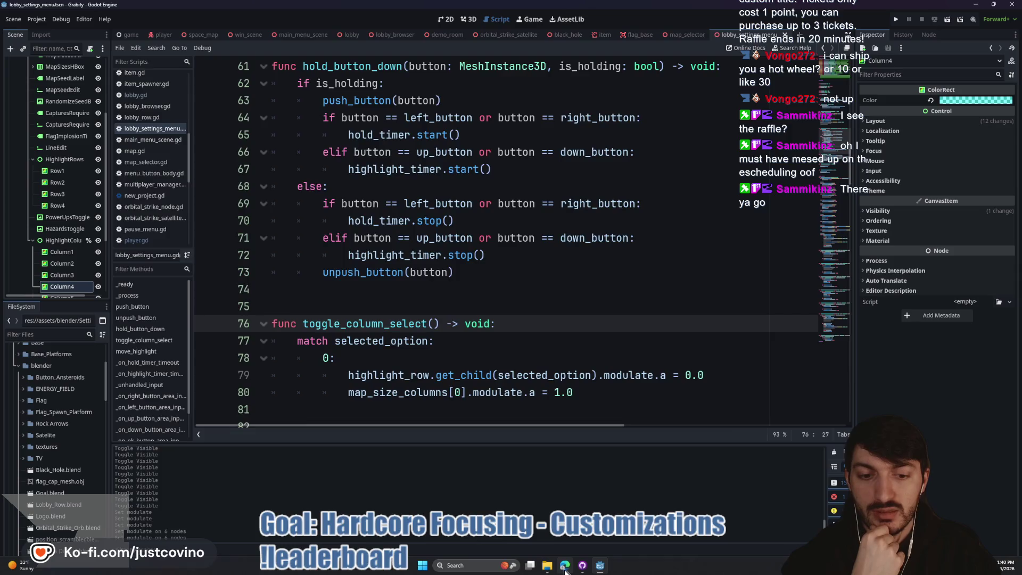
key(alt+Tab)
Reload the Raffles page to check the new 1-point Title Giveaway raffle, then return to Godot.
click(132, 59)
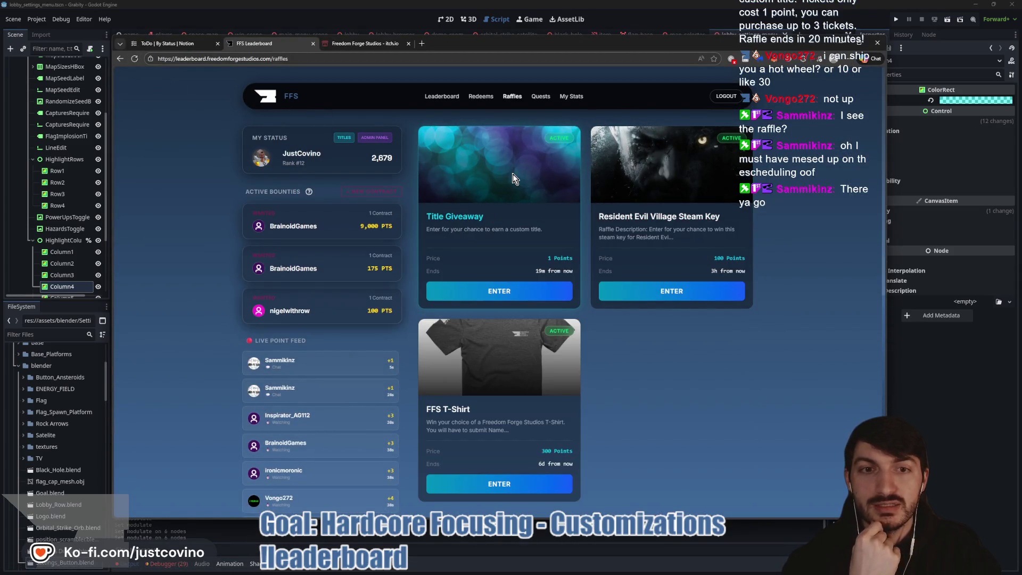
drag(524, 228, 438, 230)
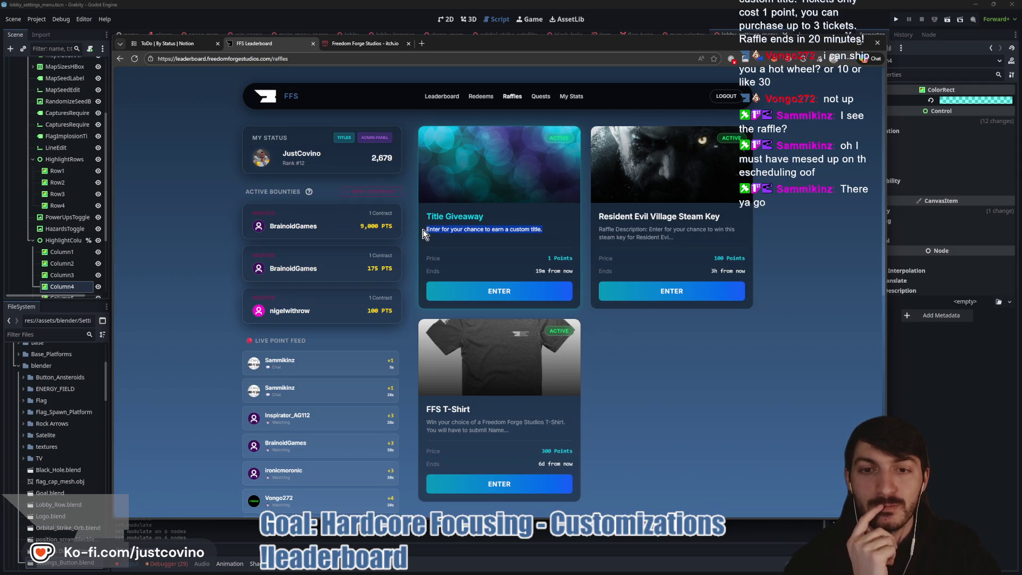
click(502, 233)
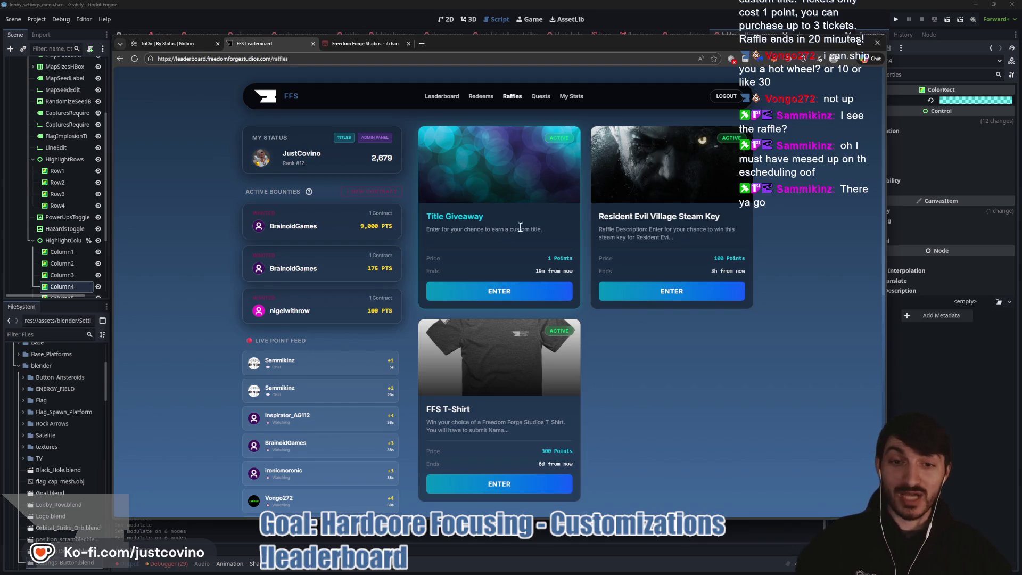
drag(546, 230, 468, 229)
click(513, 230)
drag(544, 230, 431, 230)
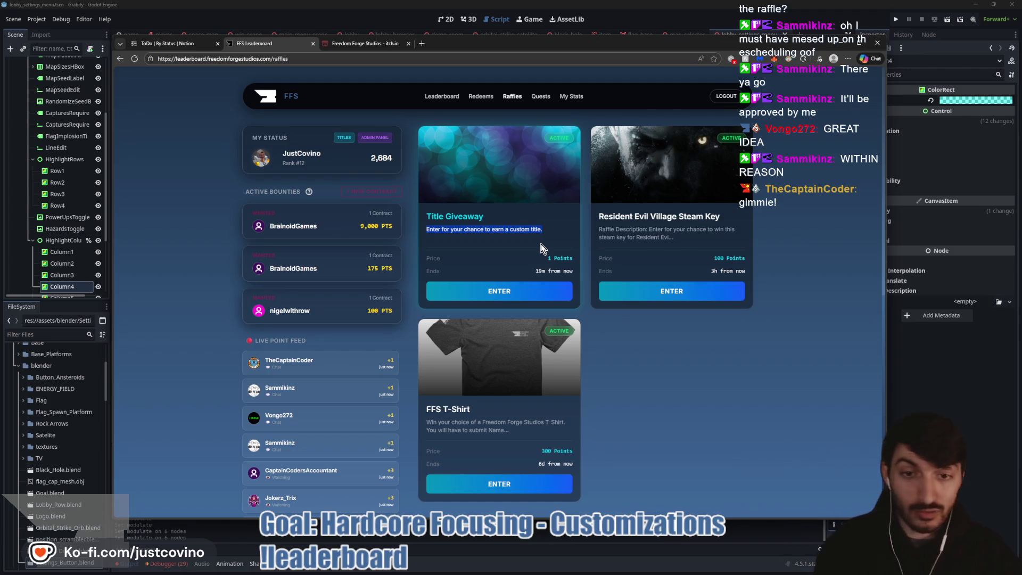
click(508, 98)
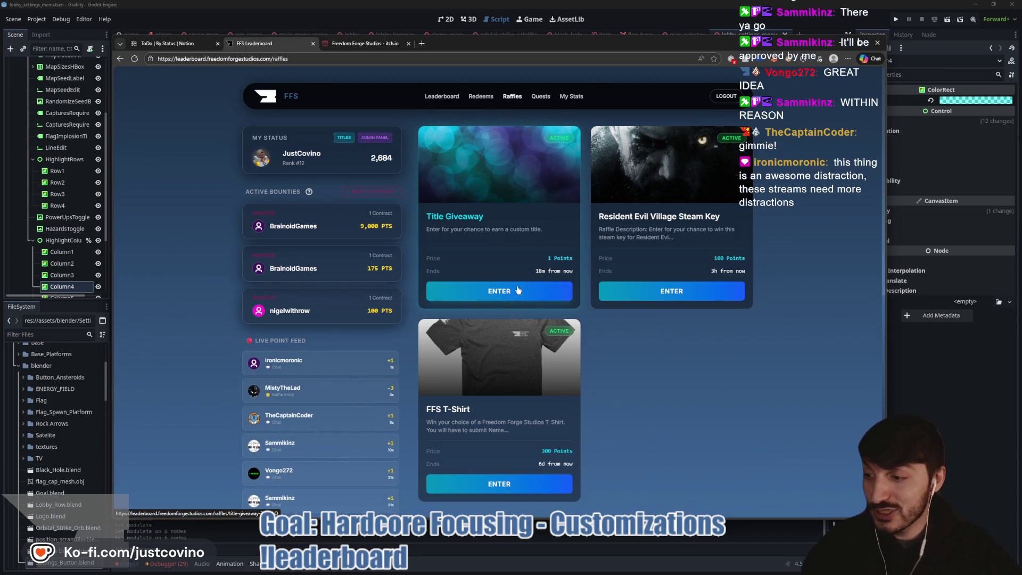
click(892, 365)
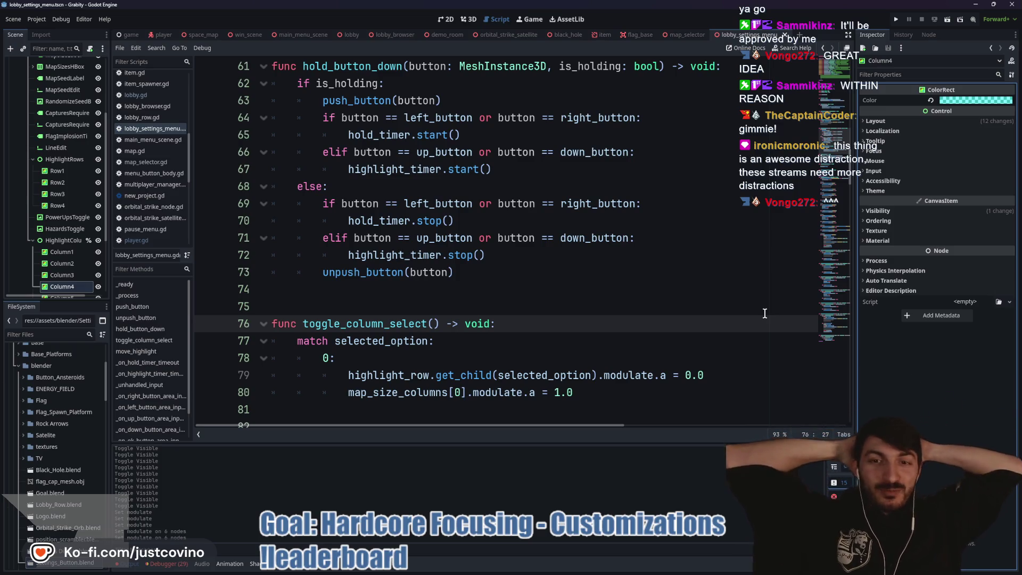
Save lobby_settings_menu with Ctrl+S and scroll to the map_size_columns and selected_option declarations.
click(499, 339)
key(ctrl+s)
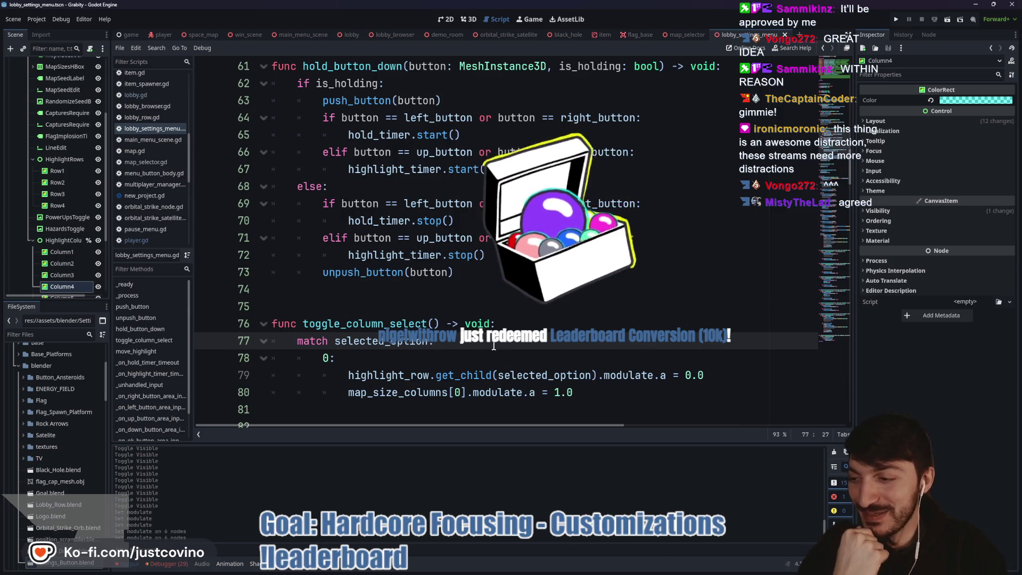
scroll(494, 345, down, 1)
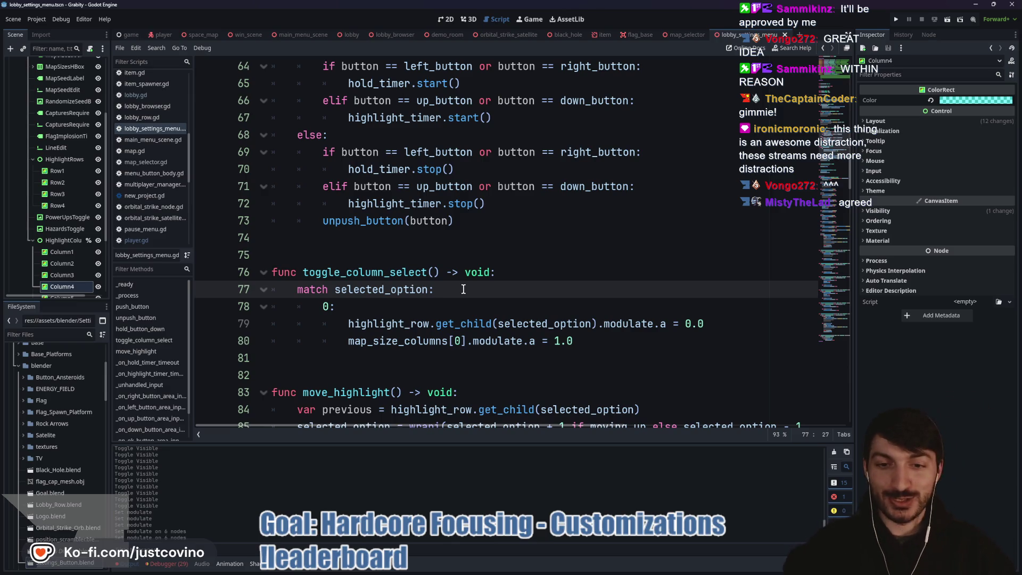
click(615, 339)
scroll(607, 339, down, 2)
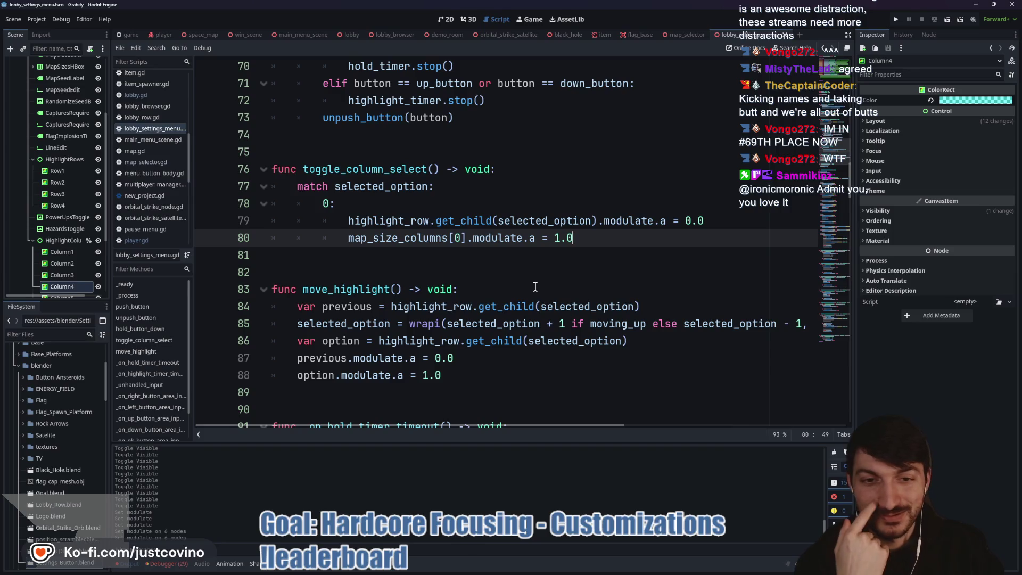
scroll(529, 284, up, 2)
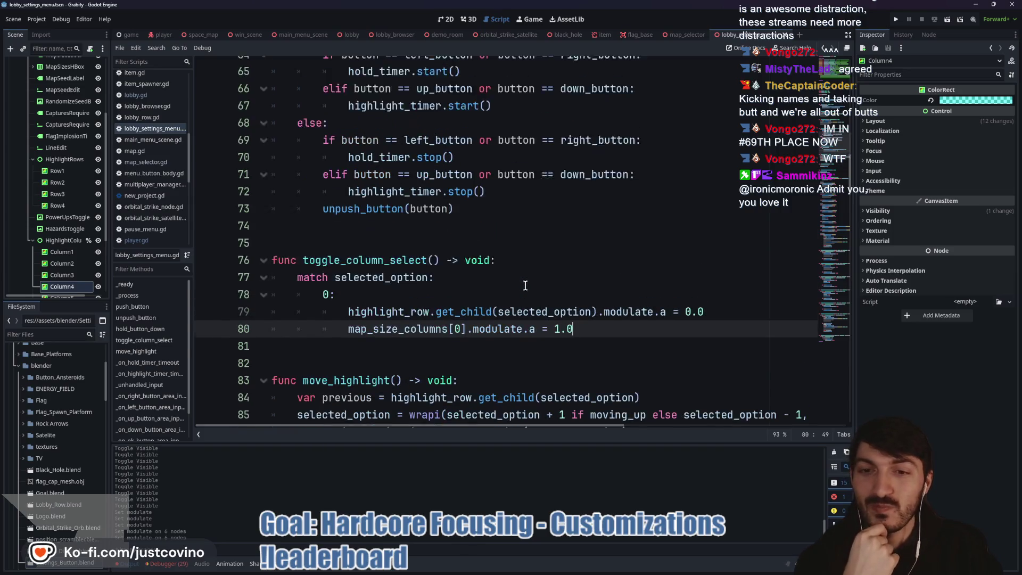
scroll(463, 299, up, 19)
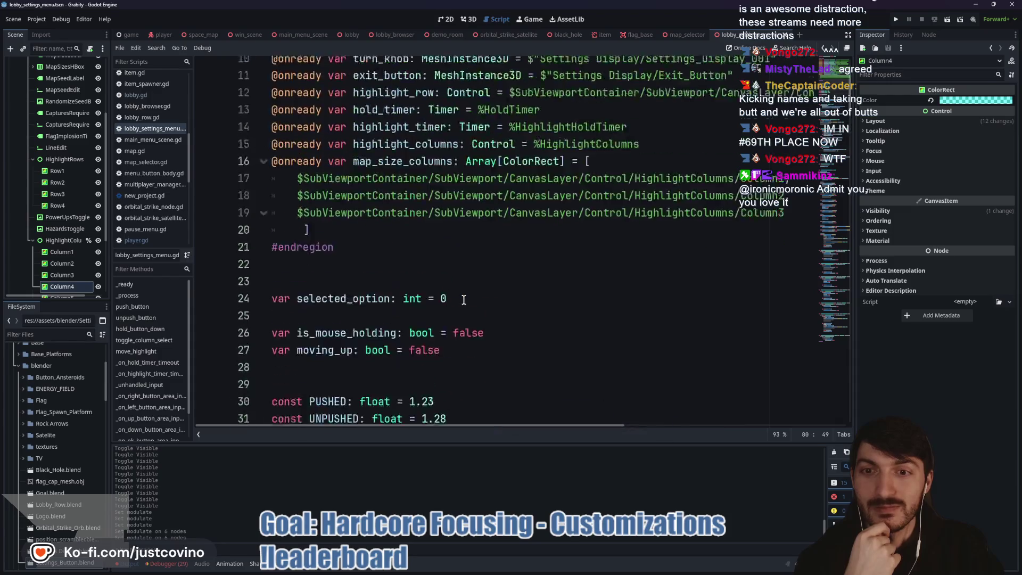
scroll(463, 299, down, 2)
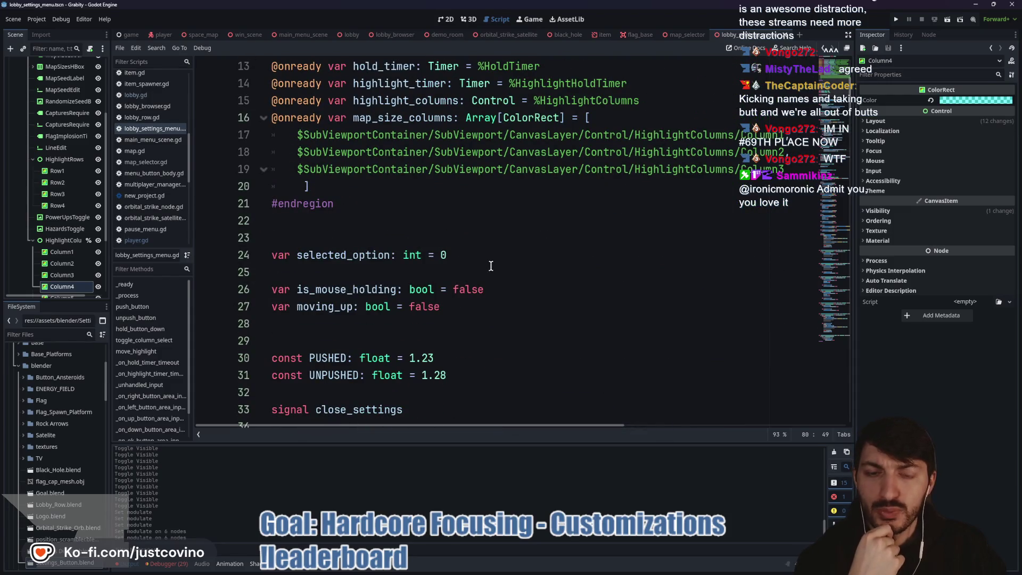
Add 'var is_selecting_column: bool = false' on a new line below the moving_up declaration.
click(475, 306)
key(Return)
text(ar on)
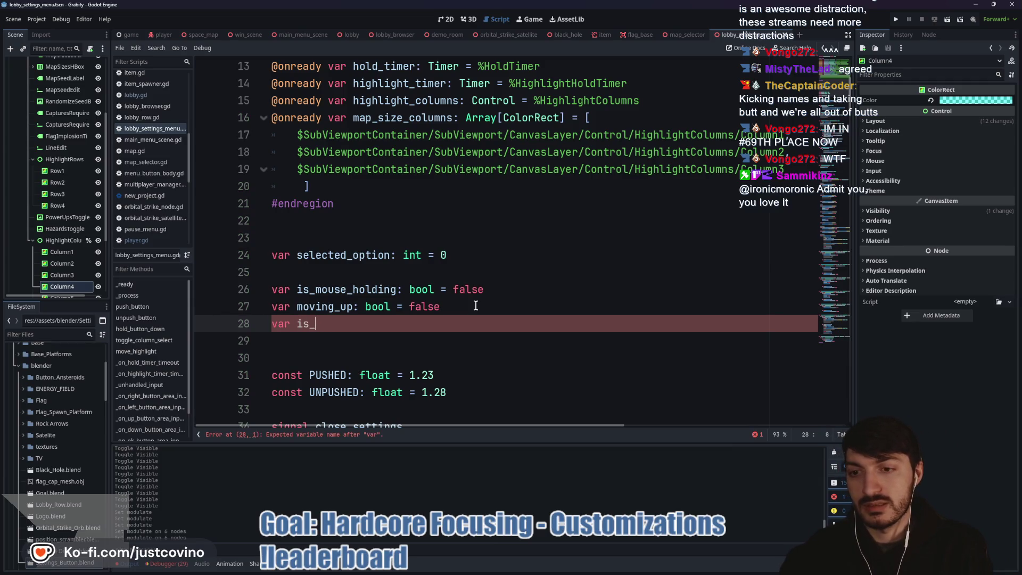
text(sel)
text(ng_c)
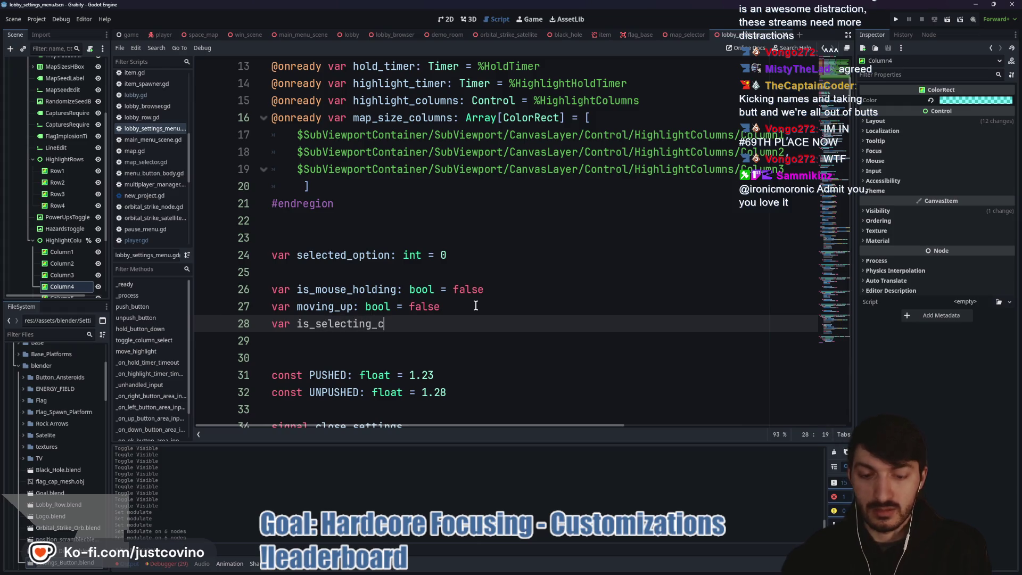
text(olumn: b)
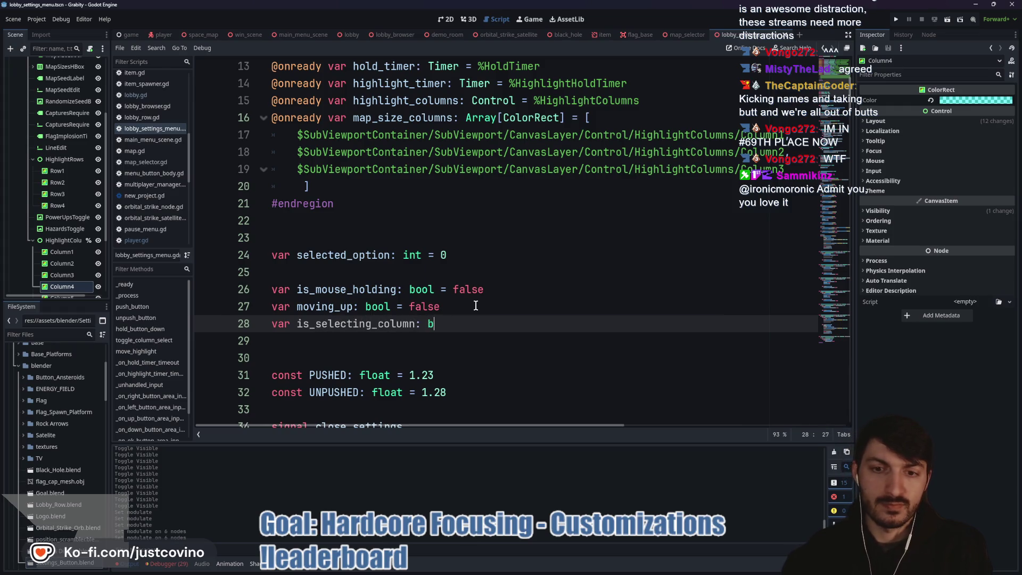
text(ool = false)
Scroll down through the script's input handler functions to review them.
scroll(490, 323, down, 2)
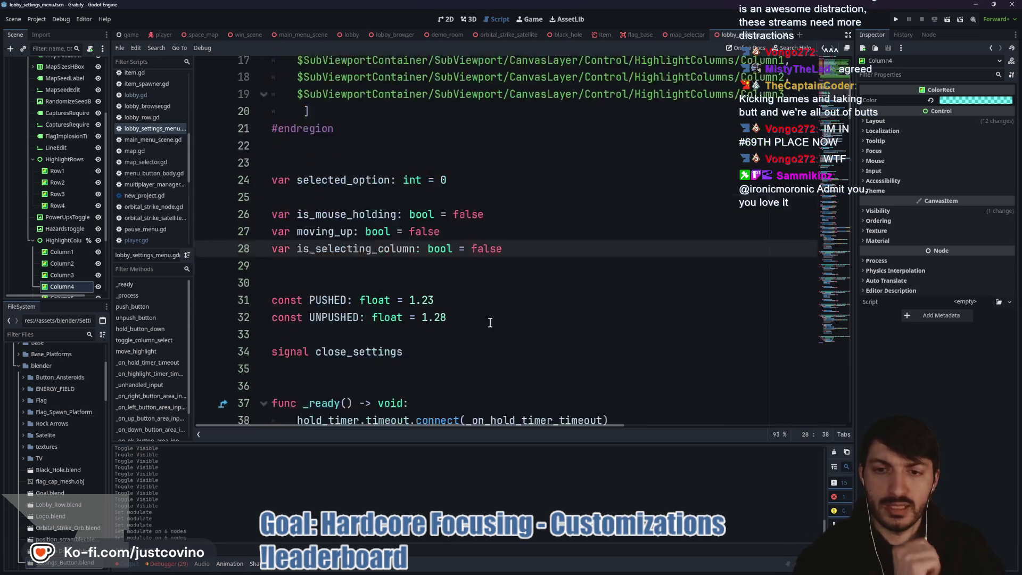
scroll(489, 323, down, 20)
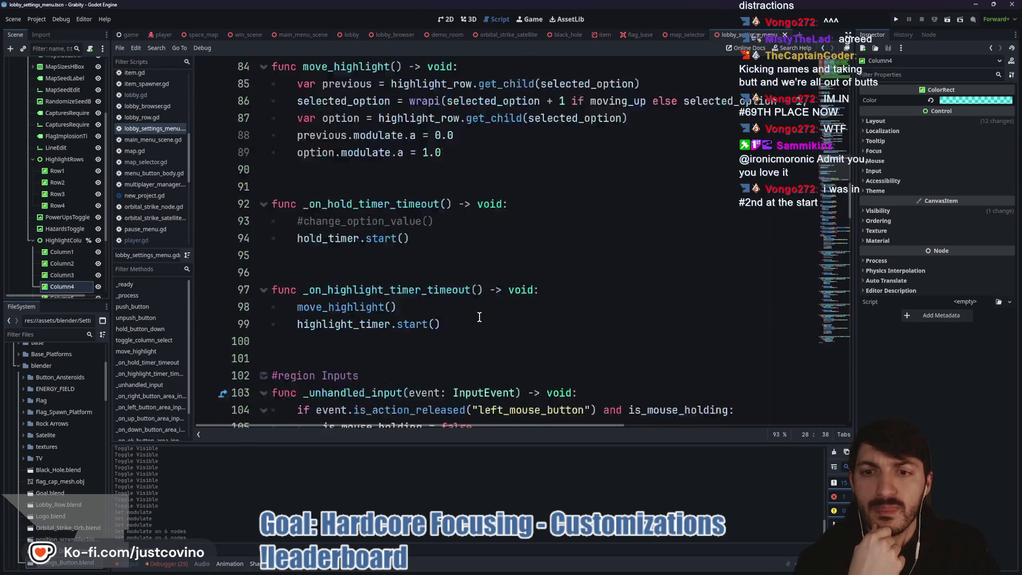
scroll(479, 317, down, 4)
scroll(484, 312, down, 15)
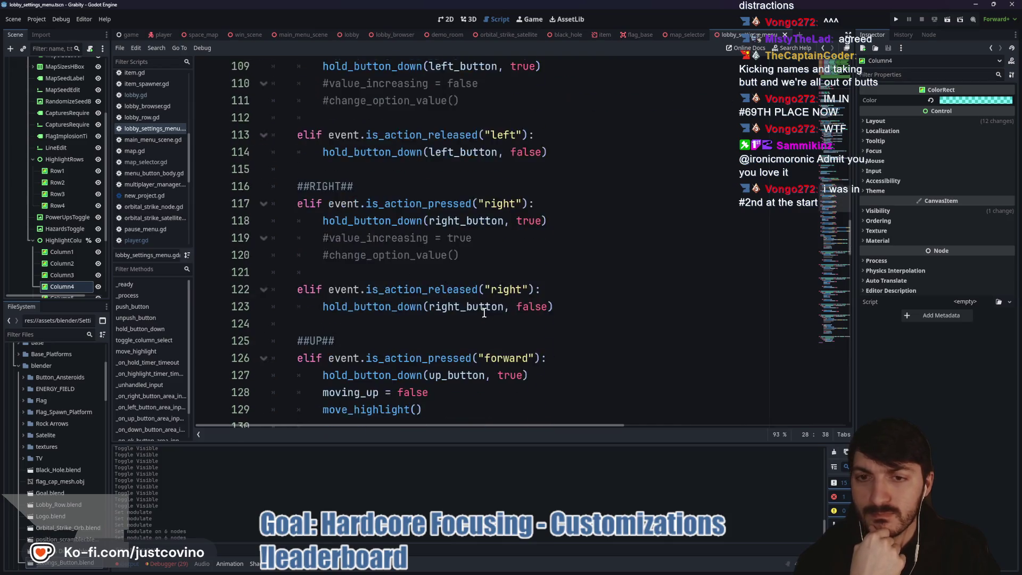
scroll(483, 313, down, 7)
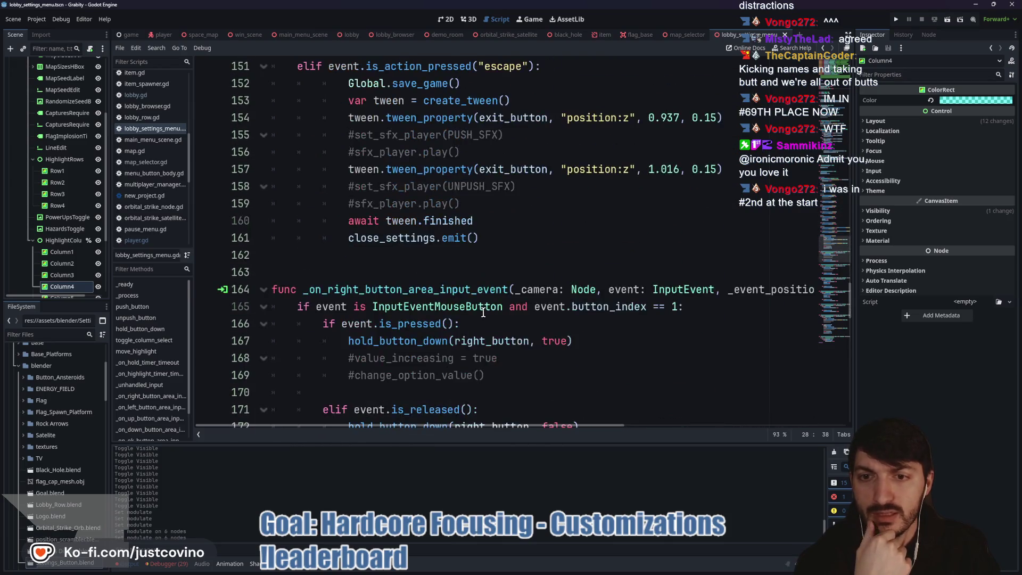
scroll(481, 311, up, 20)
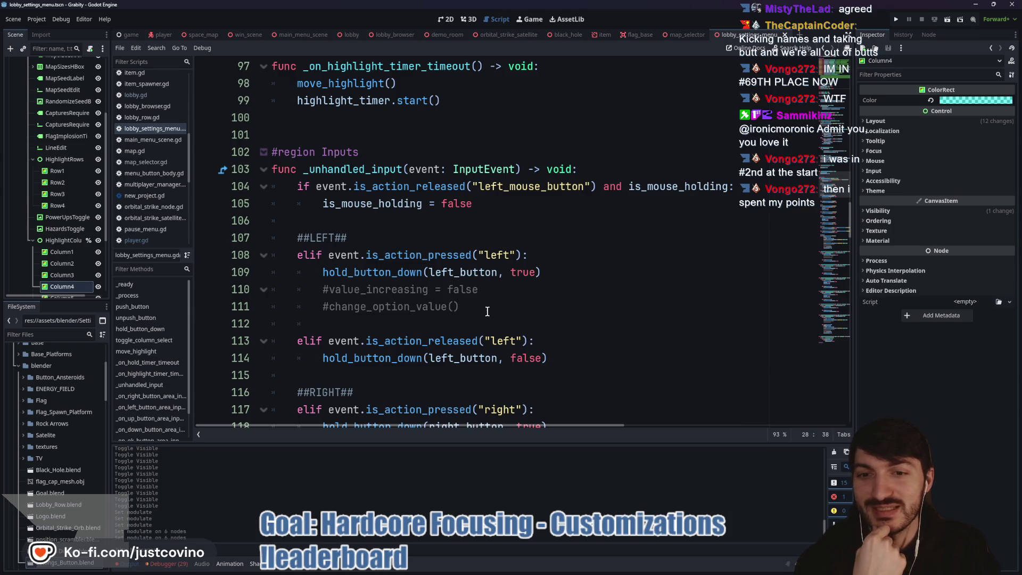
scroll(487, 311, down, 2)
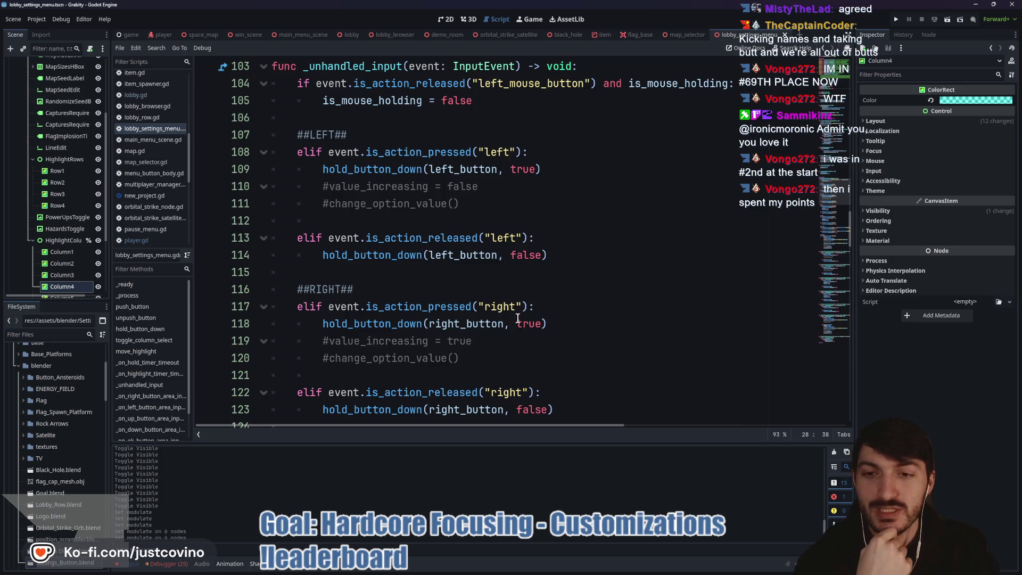
scroll(514, 315, down, 3)
scroll(499, 301, down, 3)
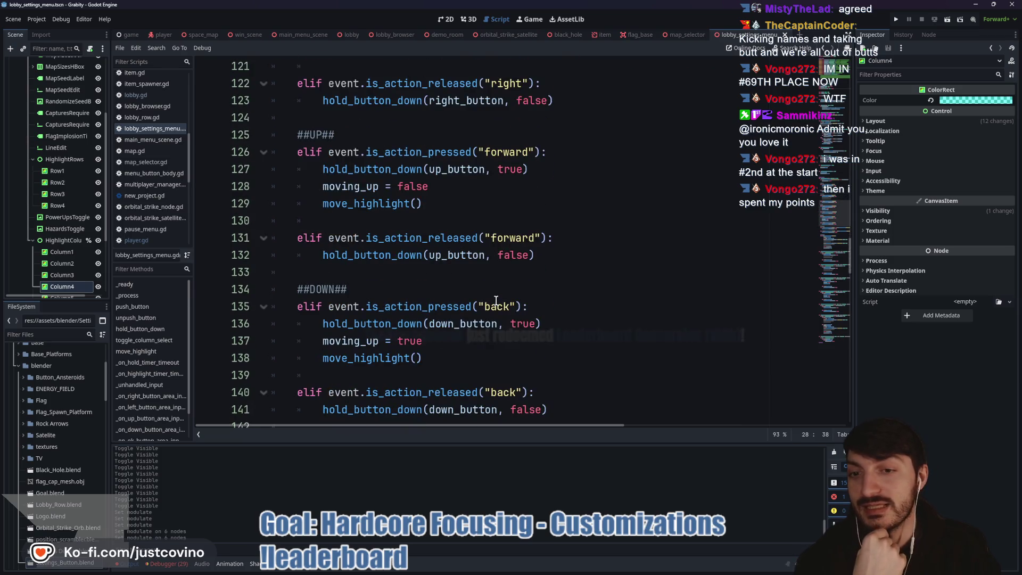
scroll(497, 302, down, 1)
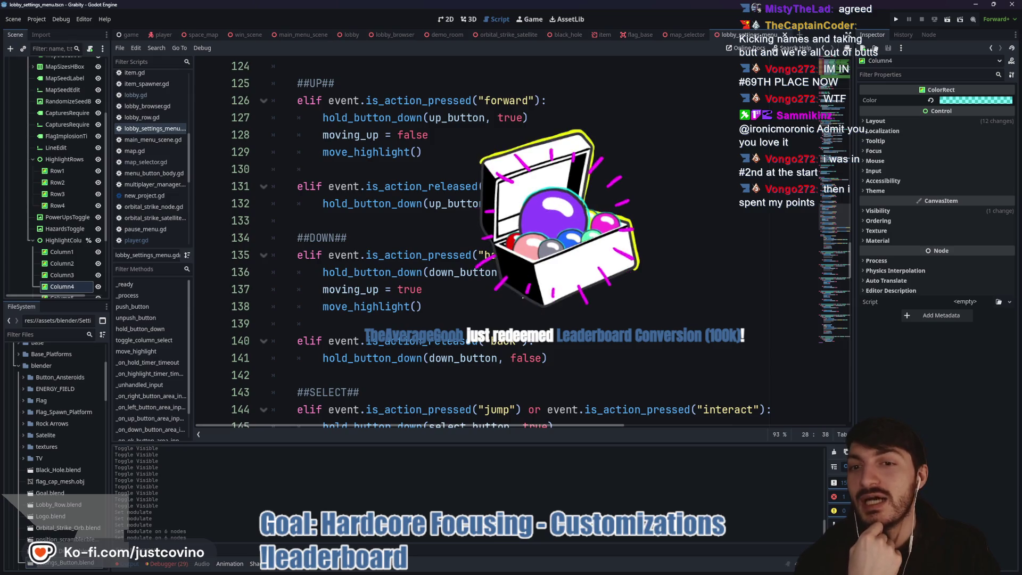
scroll(495, 301, down, 1)
scroll(495, 300, down, 1)
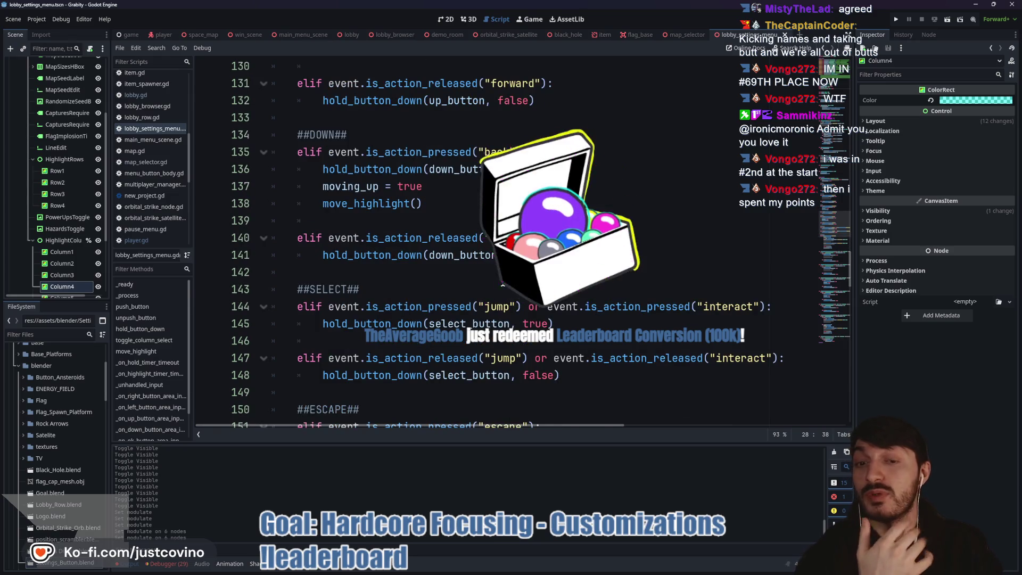
scroll(562, 299, down, 1)
scroll(561, 299, down, 1)
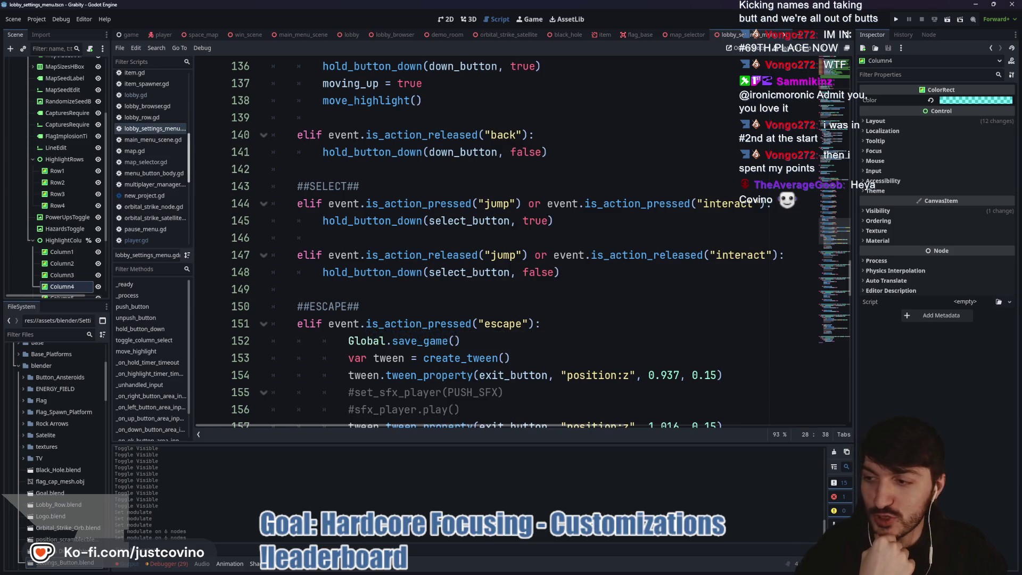
Move the stream chat window aside and bring the leaderboard Raffles page forward.
key(alt+Tab)
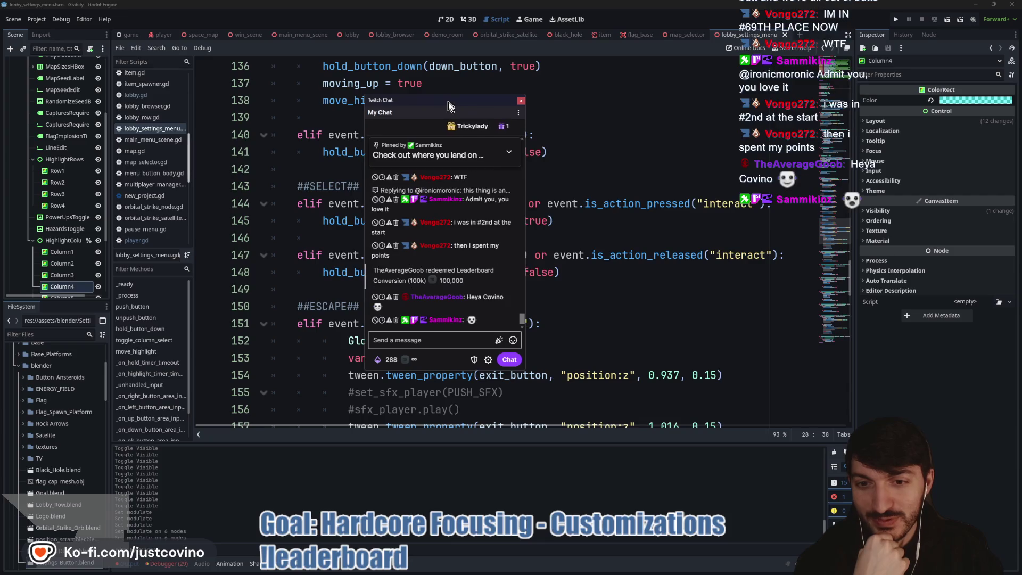
drag(448, 101, 0, 96)
mouse_move(530, 568)
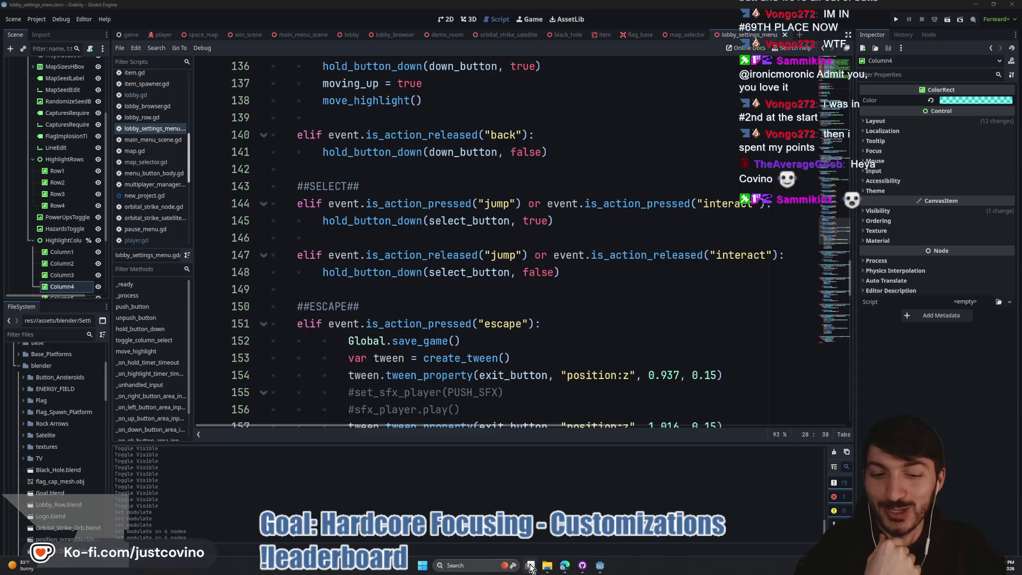
click(565, 567)
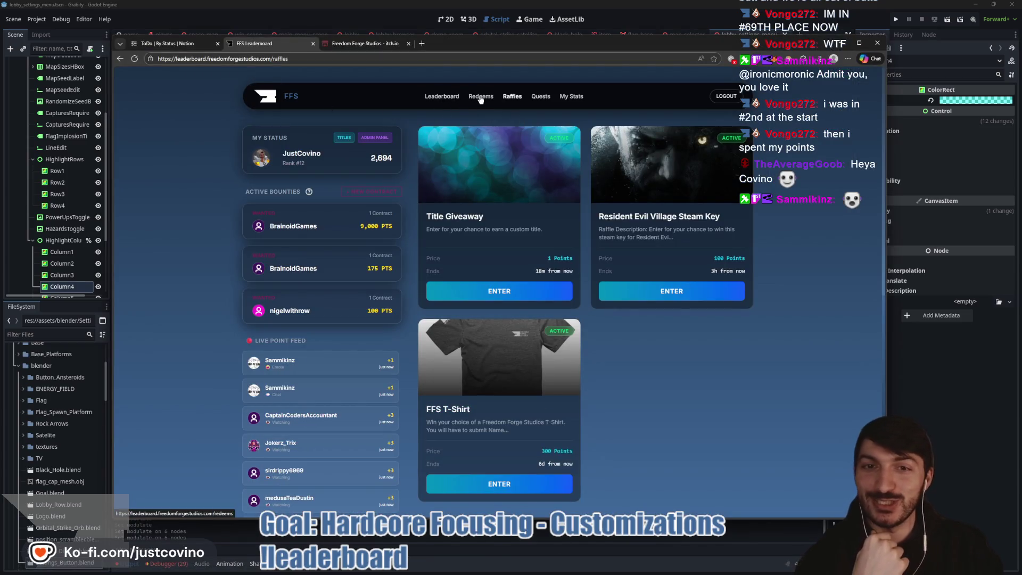
click(441, 97)
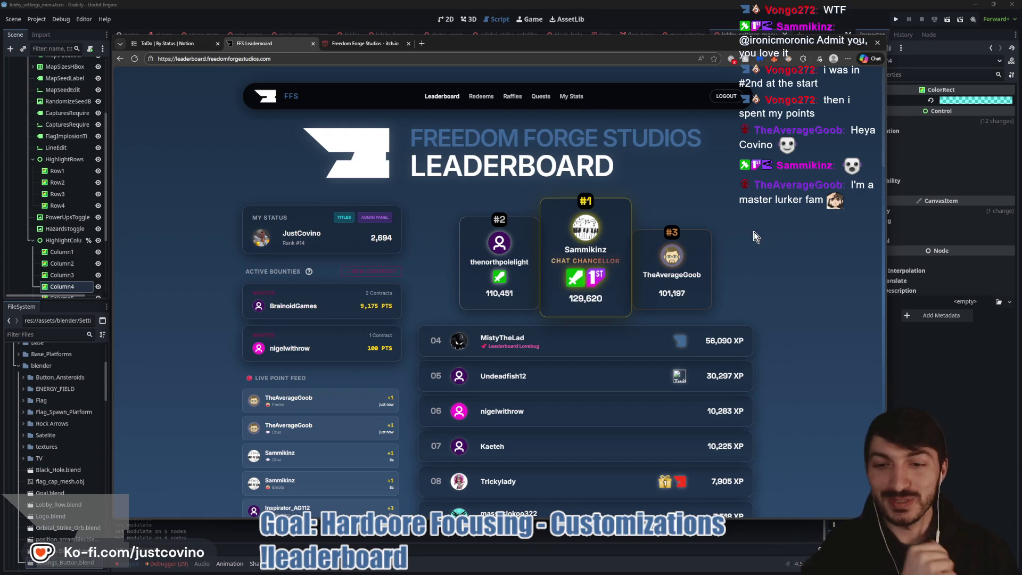
key(alt+Tab)
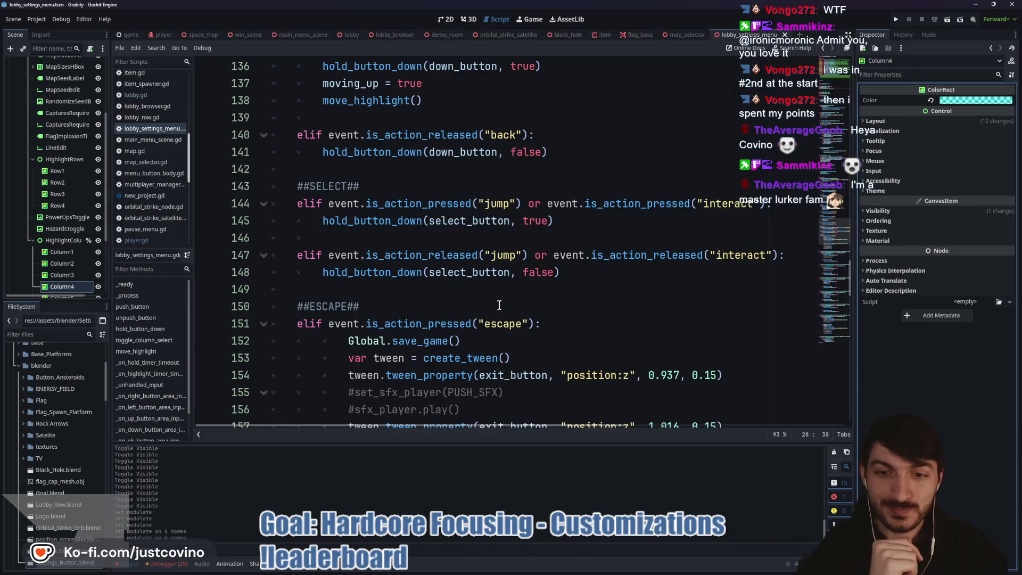
click(468, 303)
scroll(482, 296, down, 3)
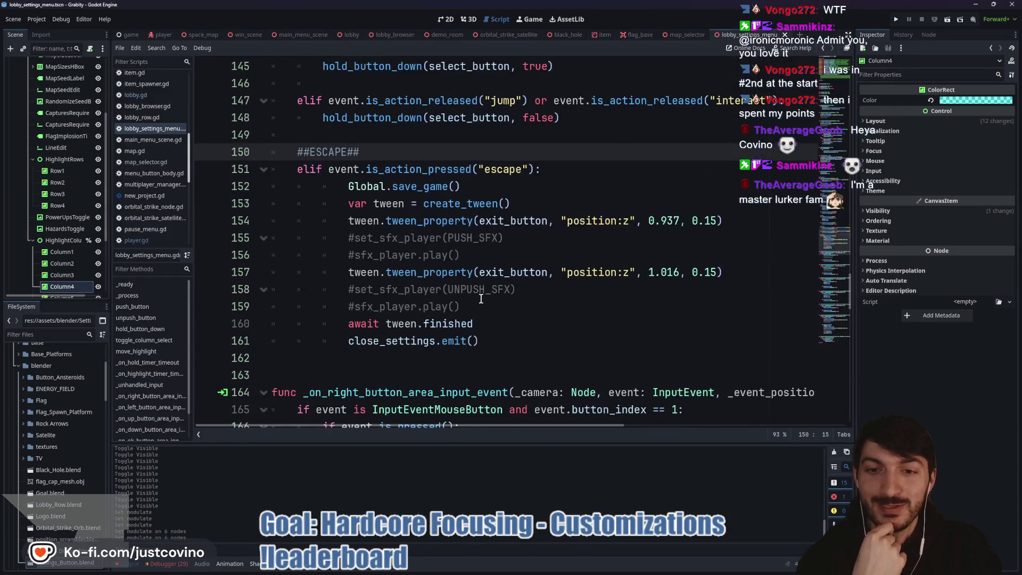
scroll(505, 294, up, 4)
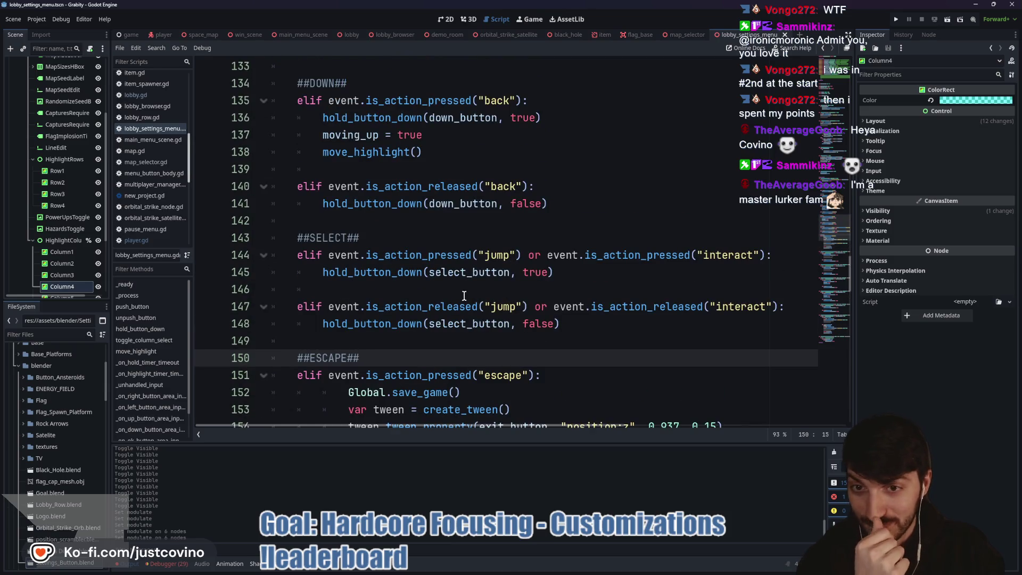
scroll(463, 296, up, 4)
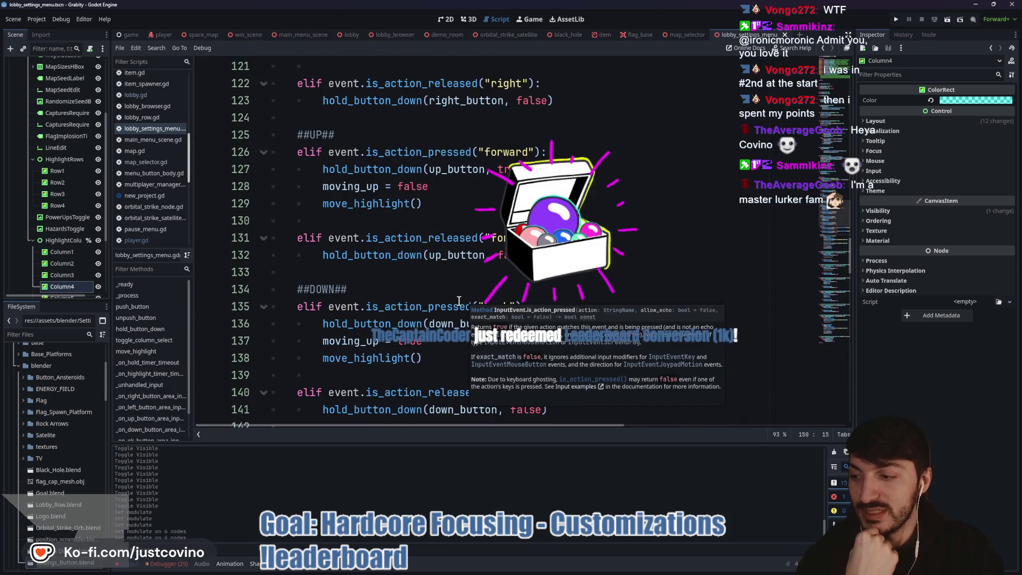
scroll(458, 301, up, 1)
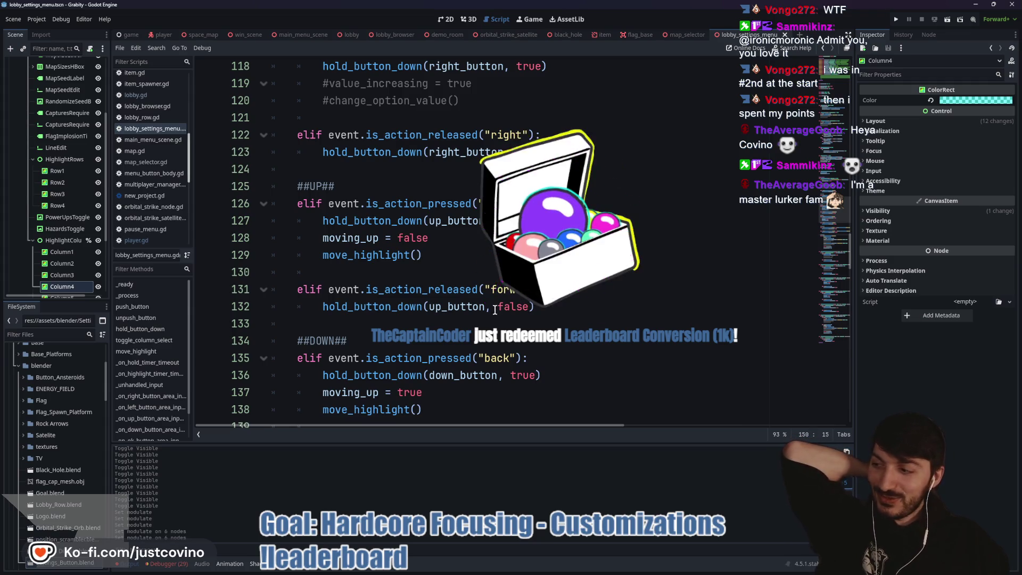
scroll(495, 309, up, 3)
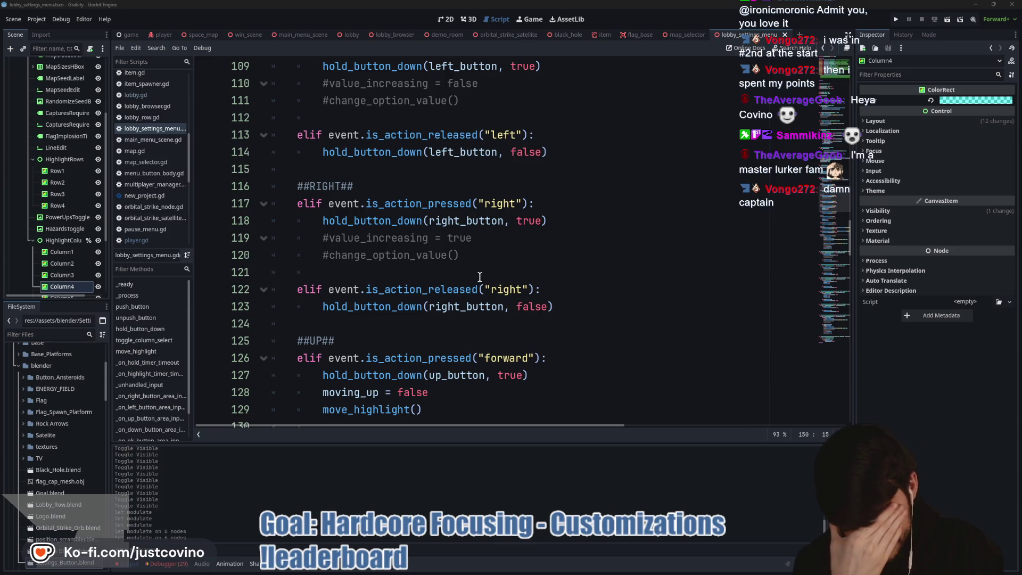
scroll(486, 271, up, 8)
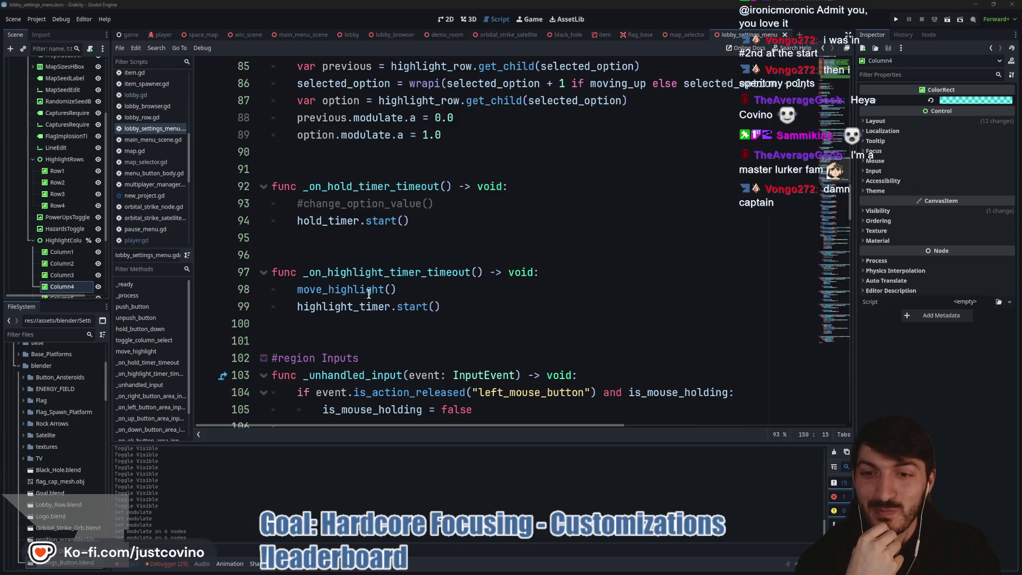
scroll(391, 297, up, 1)
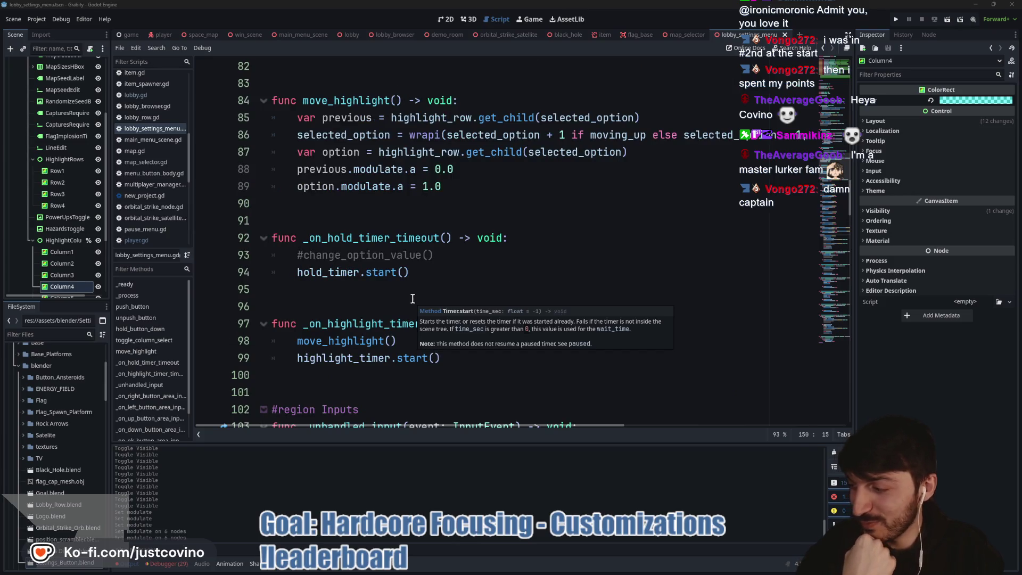
scroll(413, 299, up, 2)
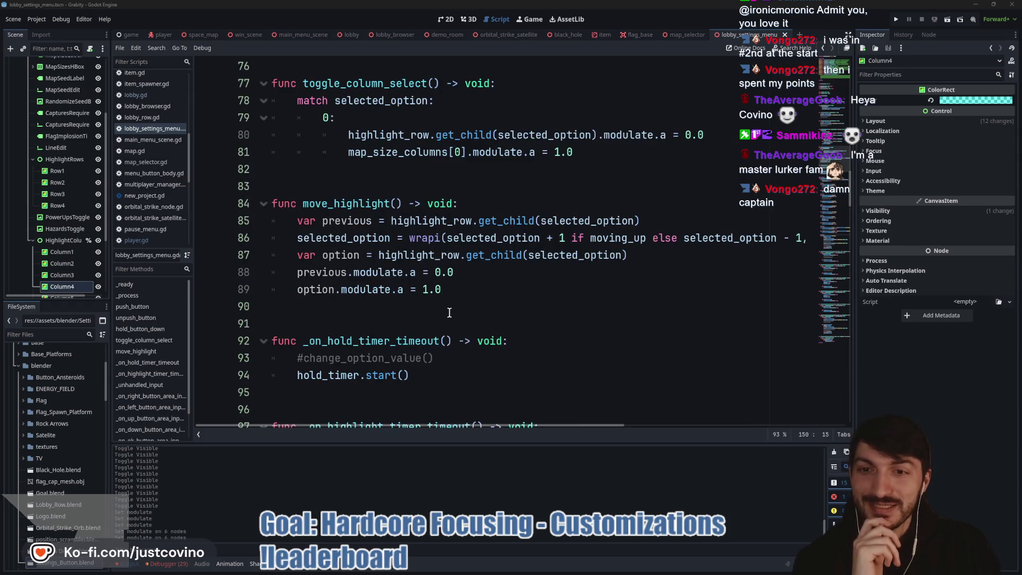
scroll(445, 315, up, 3)
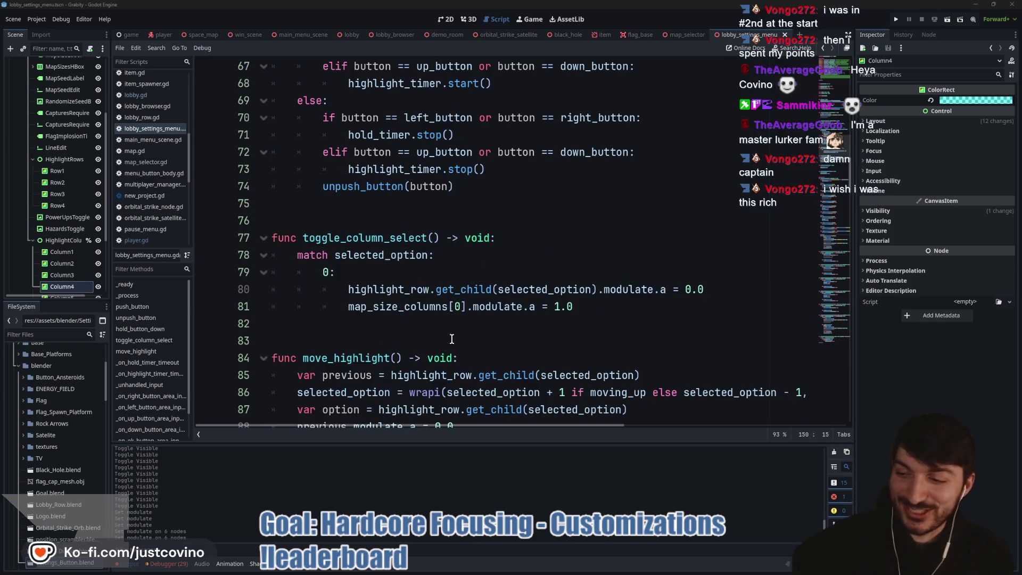
Add 'is_selecting_column = true' after the map_size_columns line in toggle_column_select's case 0.
click(436, 221)
scroll(436, 221, up, 3)
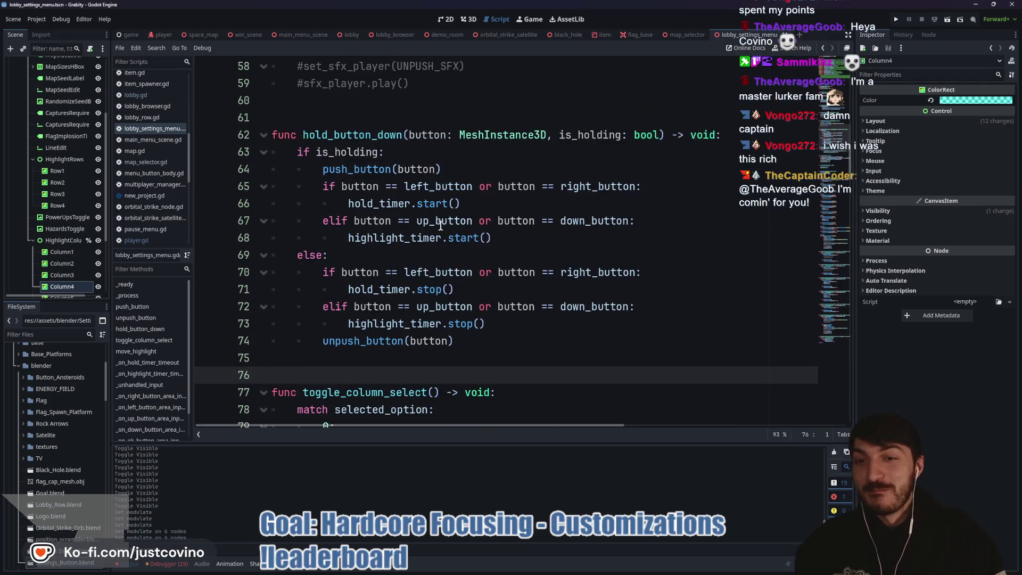
scroll(424, 223, down, 3)
click(434, 277)
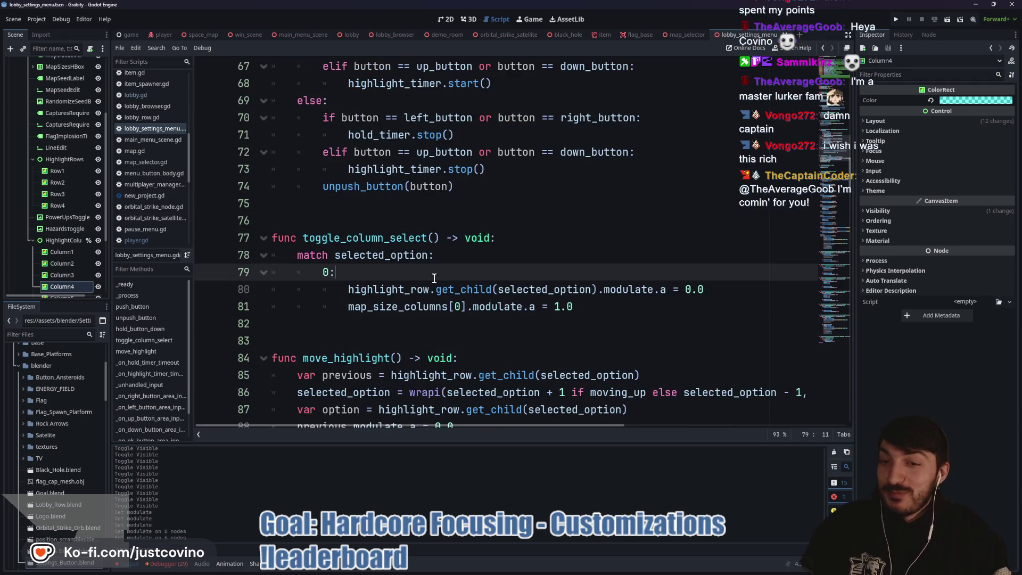
click(611, 307)
key(Return)
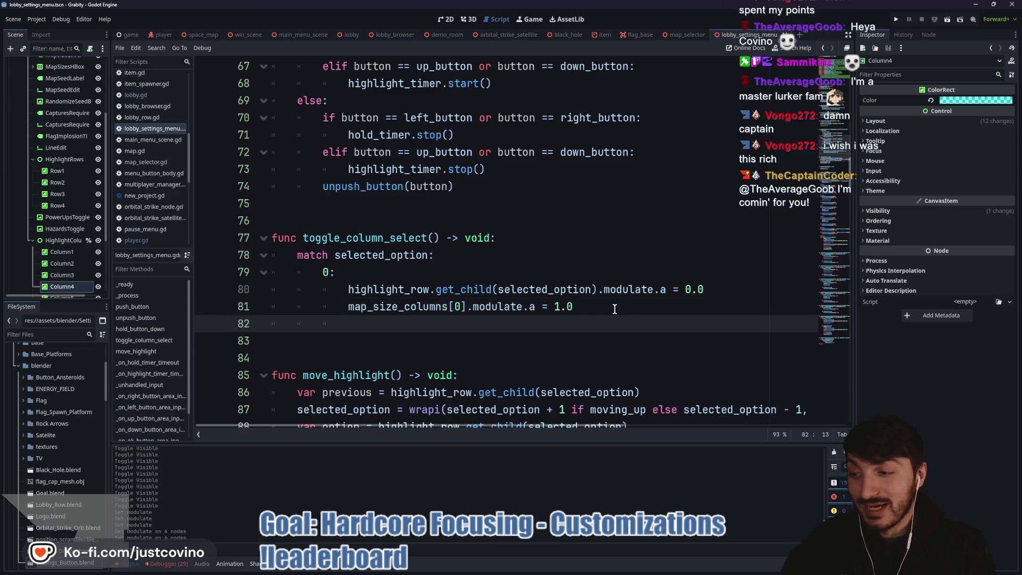
text(is)
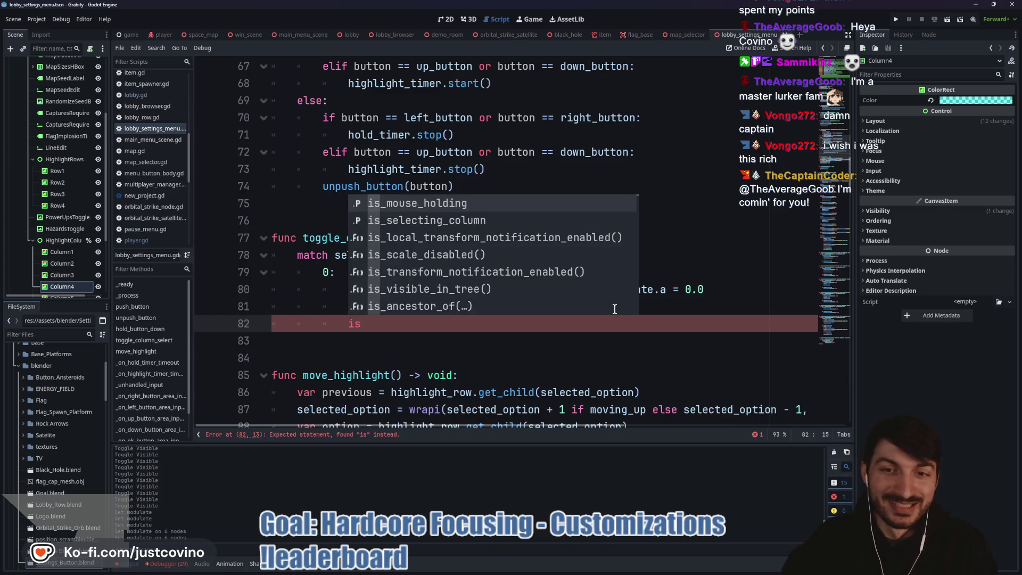
key(Down)
key(Return)
text(= true)
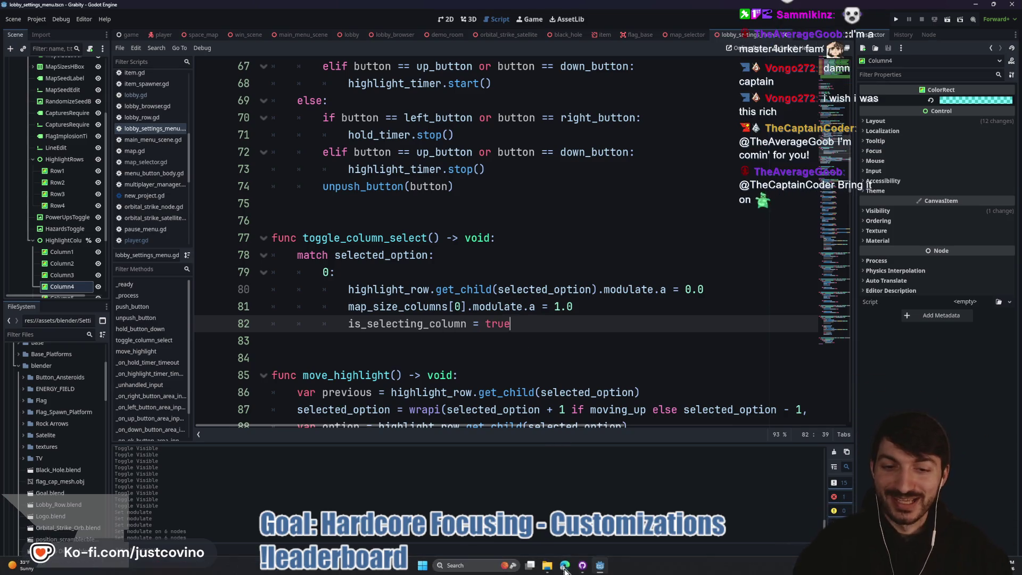
click(564, 565)
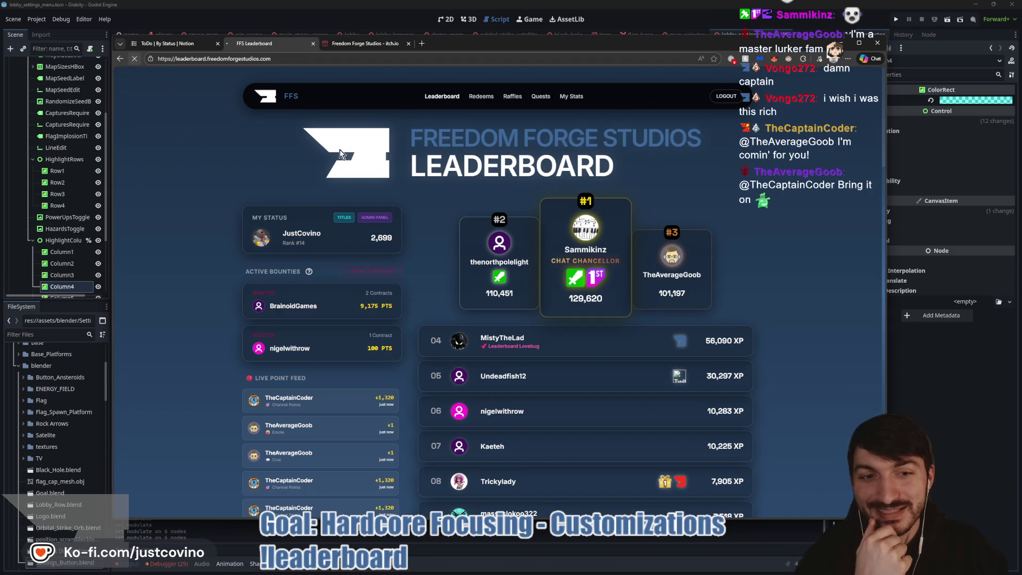
Scroll the refreshed rankings, close the leaderboard window, and place the caret on toggle_column_select.
scroll(730, 174, down, 1)
scroll(730, 175, down, 1)
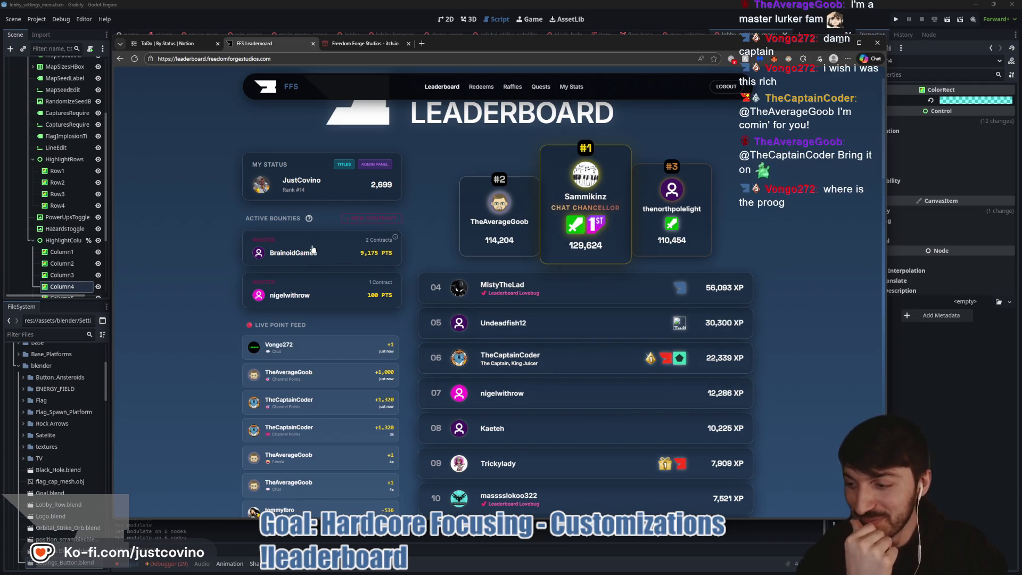
click(936, 420)
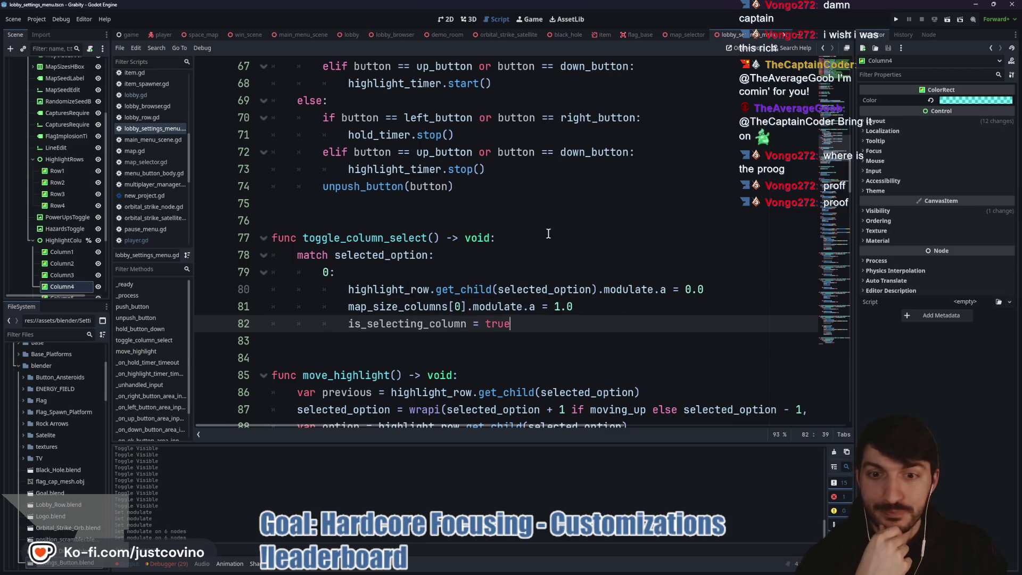
click(343, 243)
double_click(343, 243)
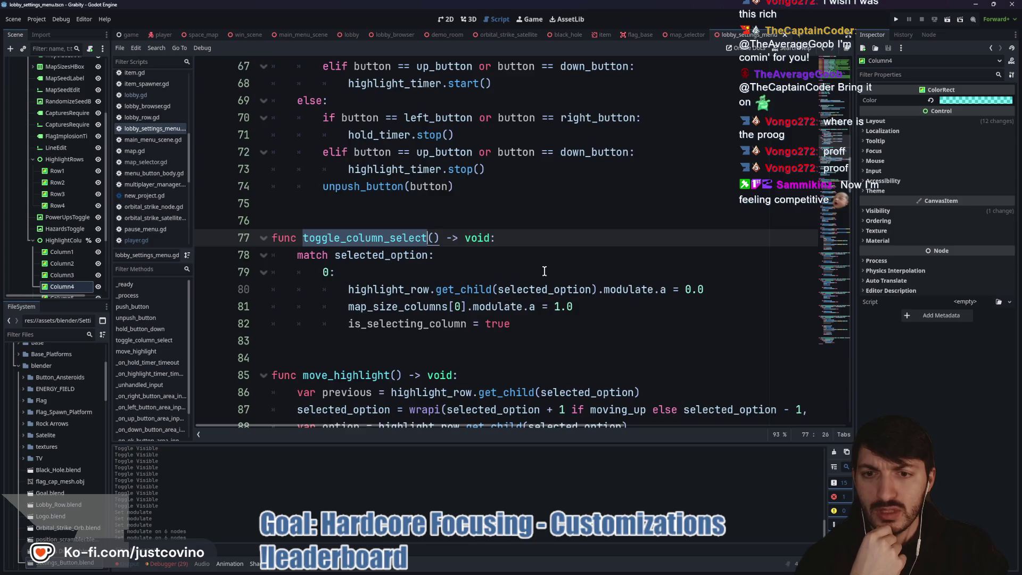
scroll(537, 269, down, 15)
scroll(536, 270, down, 4)
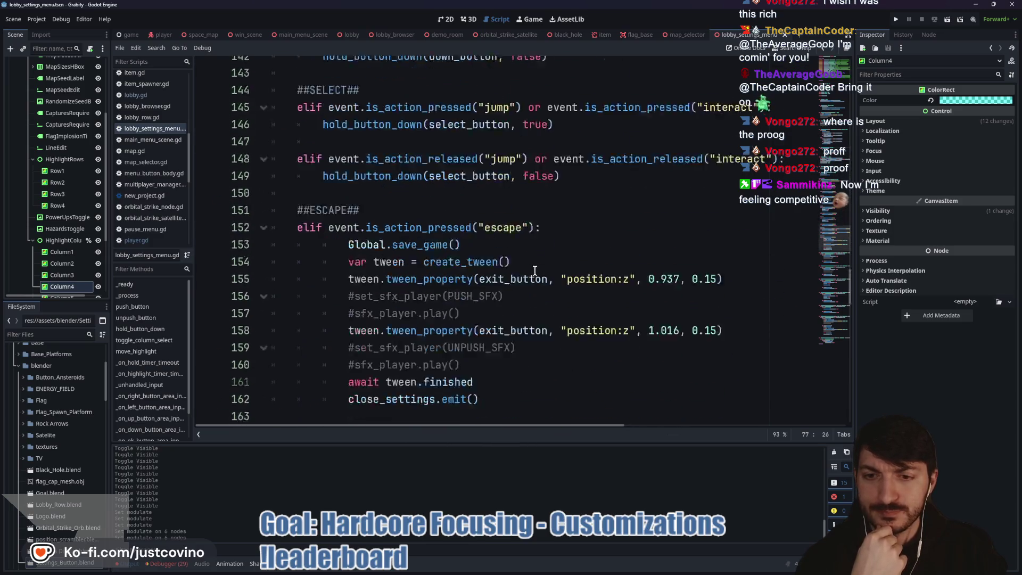
scroll(536, 270, up, 4)
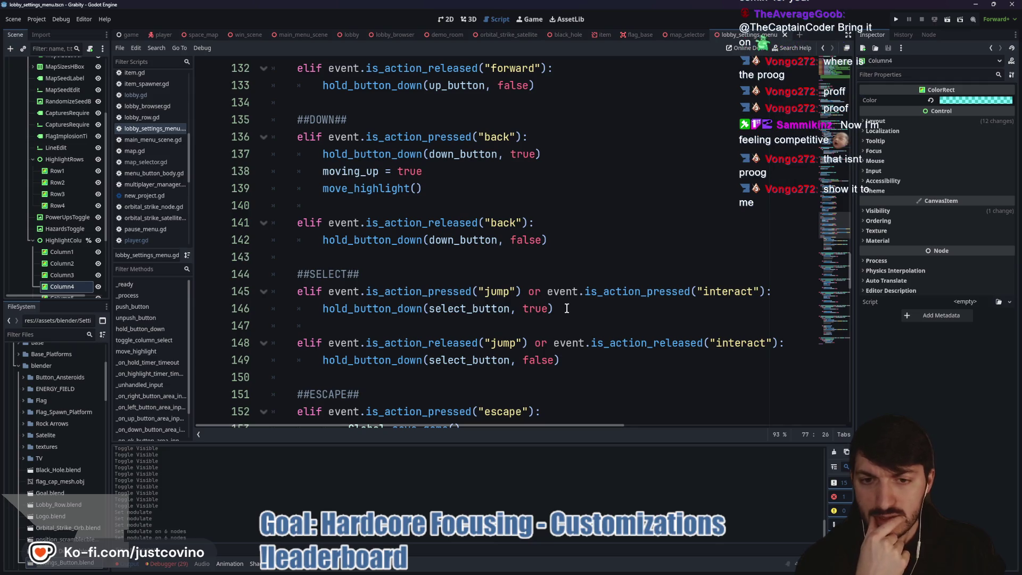
click(566, 308)
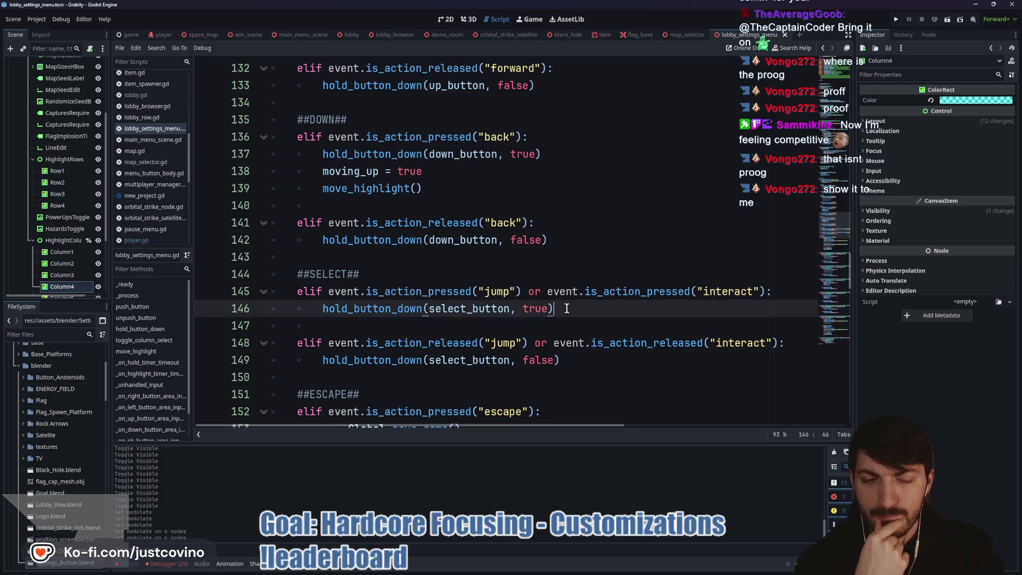
double_click(387, 309)
scroll(548, 292, up, 3)
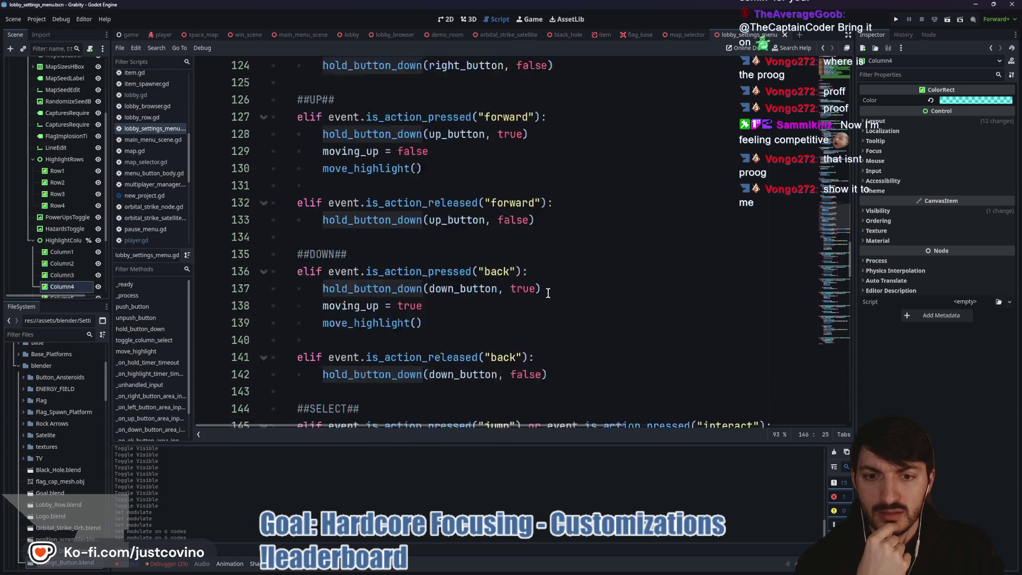
scroll(547, 292, down, 4)
scroll(548, 293, up, 1)
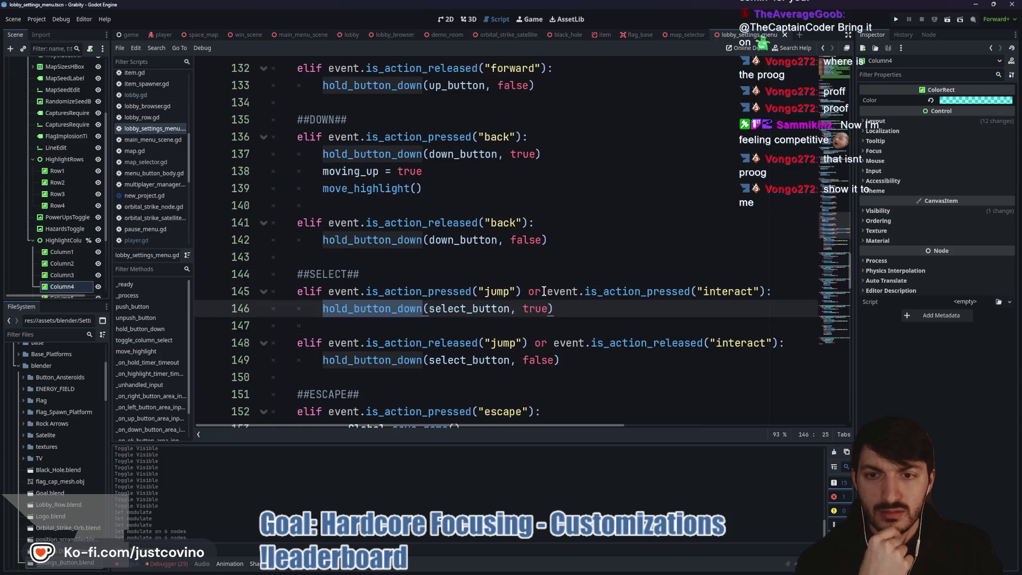
scroll(544, 291, up, 20)
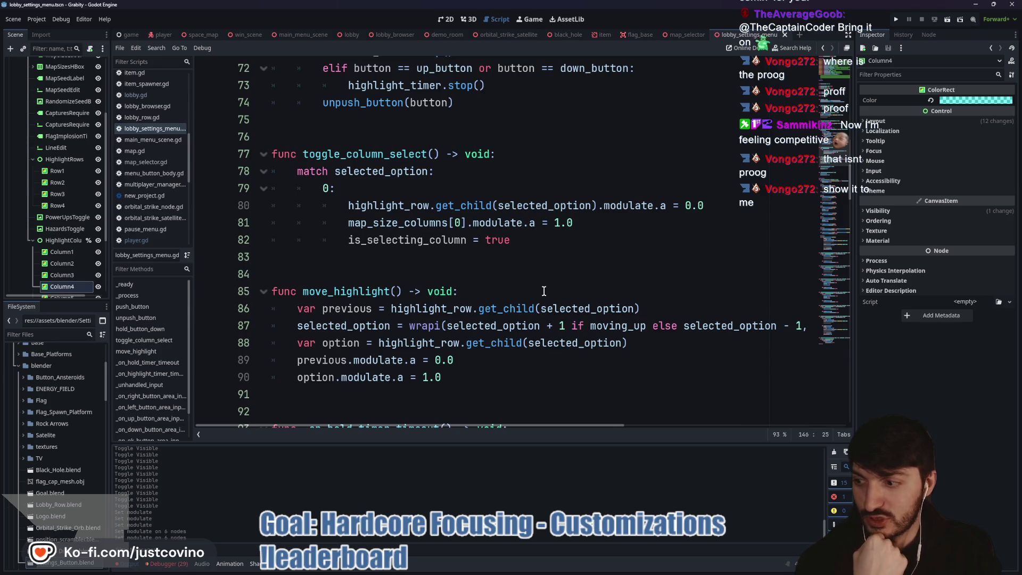
scroll(507, 269, up, 1)
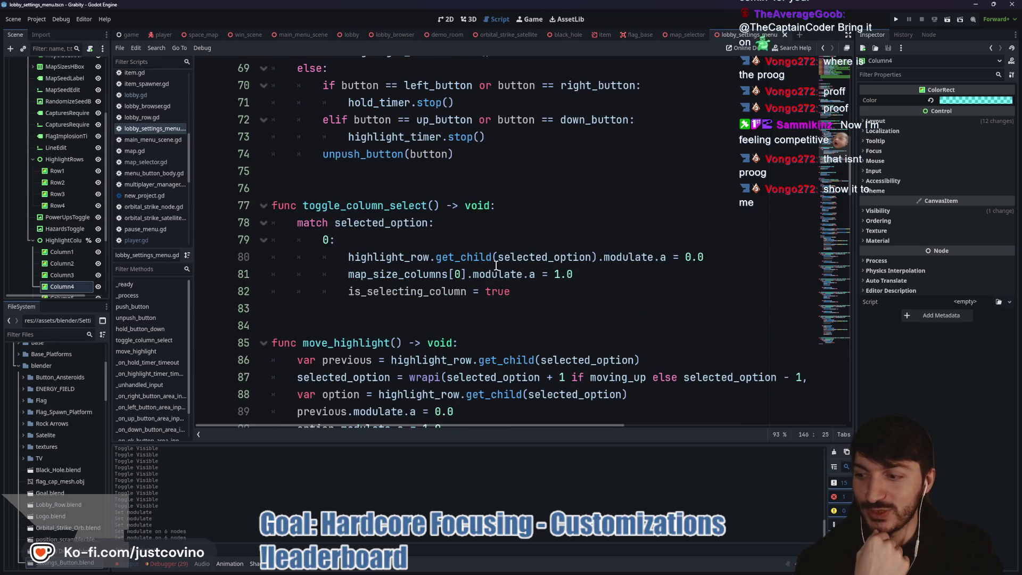
scroll(470, 261, up, 4)
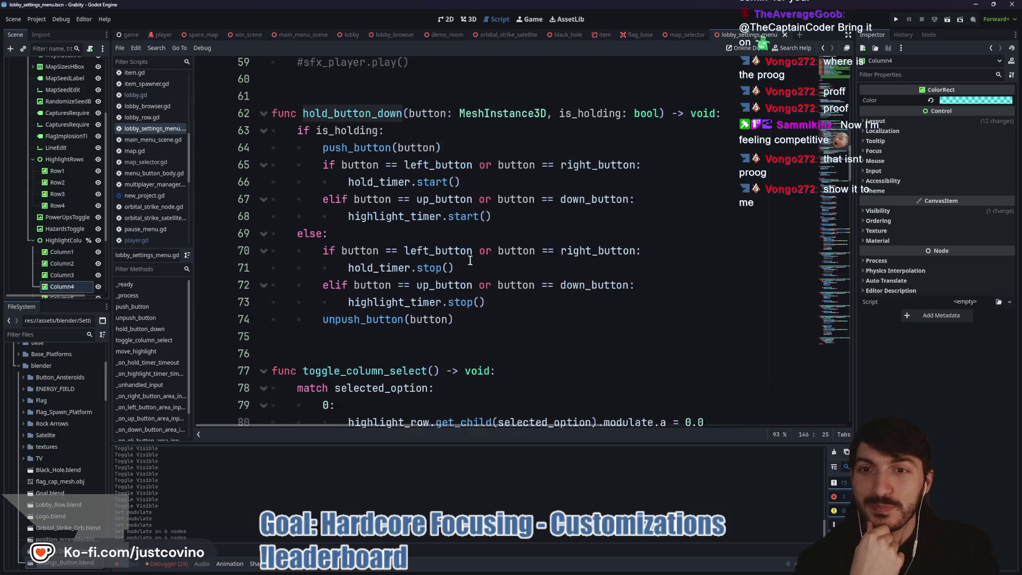
scroll(470, 260, up, 1)
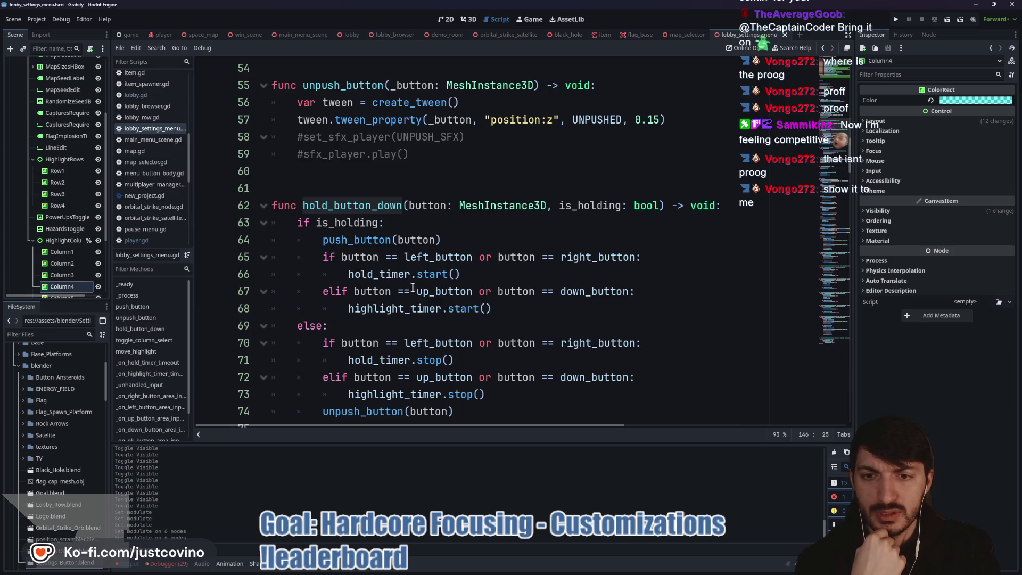
scroll(403, 300, down, 2)
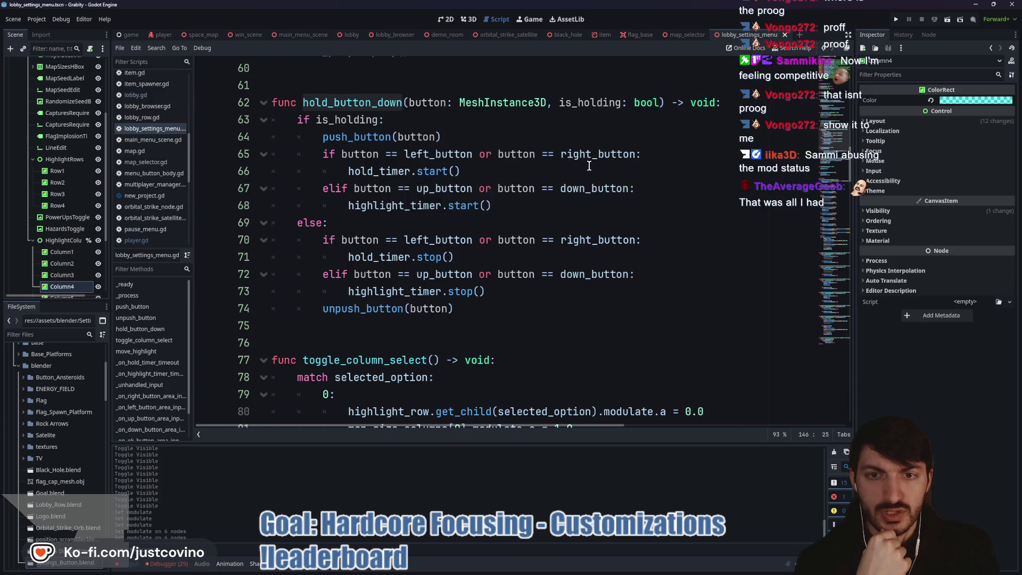
Type an 'if is_selecting_column:' line with an indented body after hold_timer.start() on line 66.
click(495, 171)
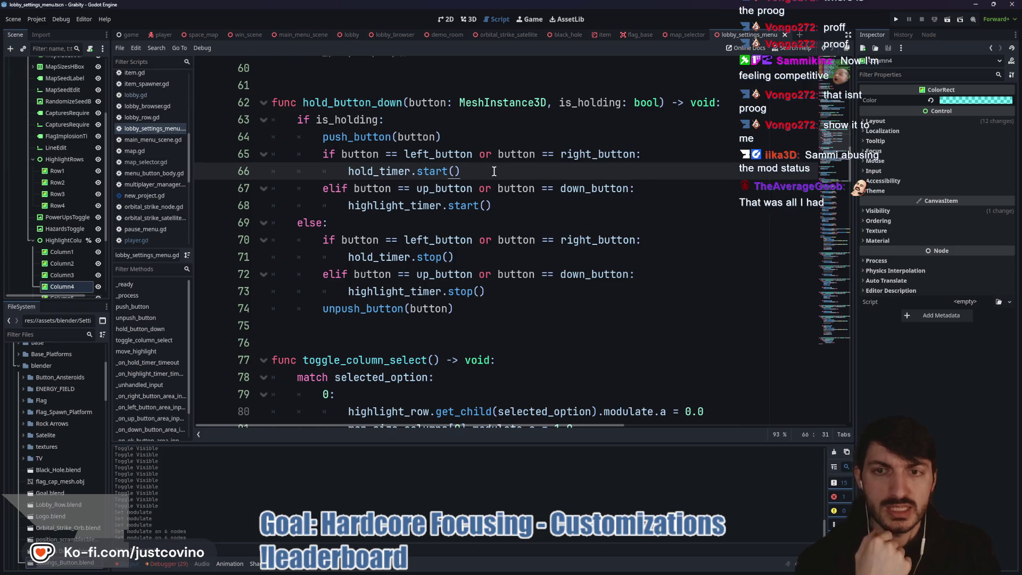
key(Return)
text(if )
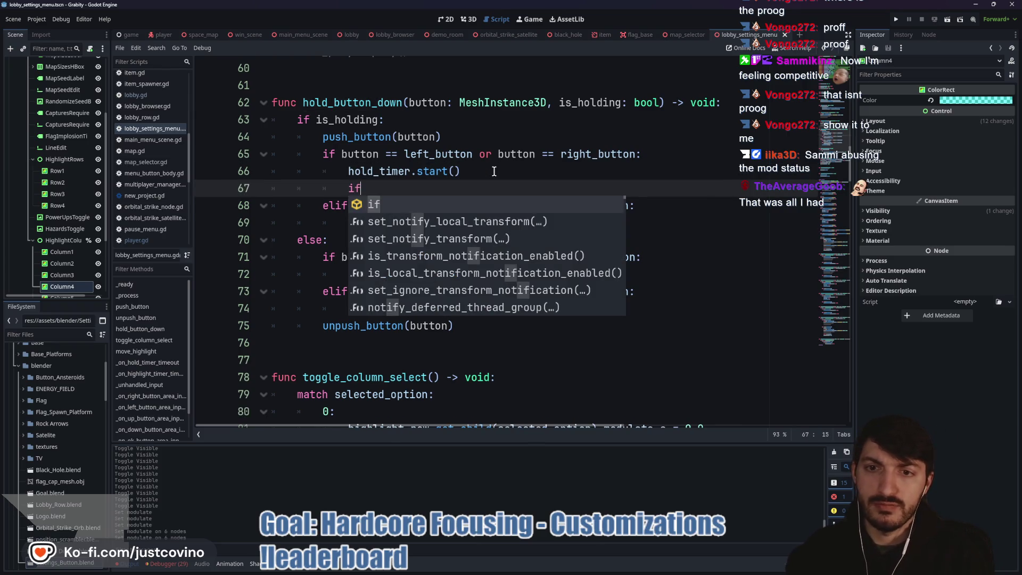
text(is)
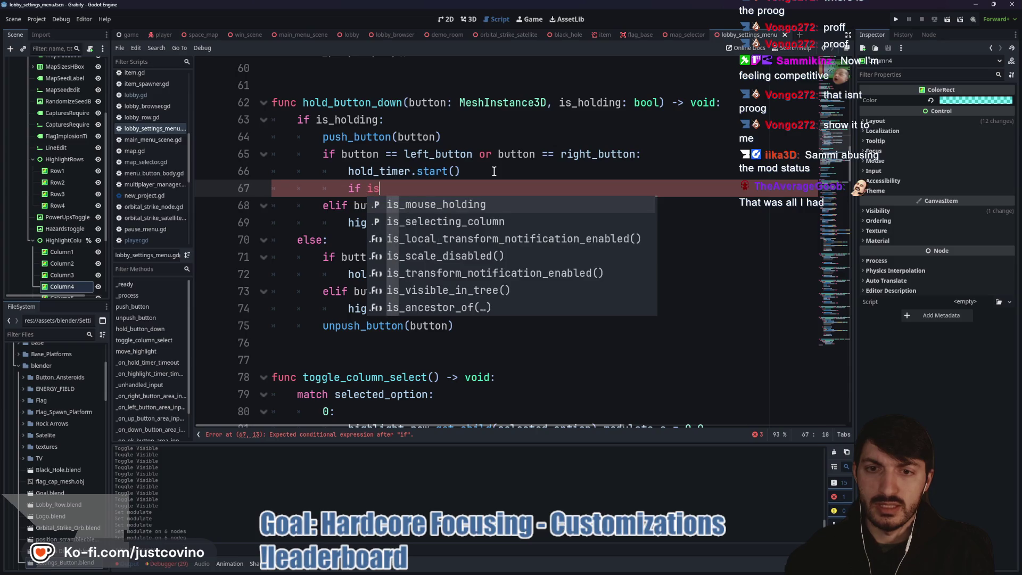
key(Down)
key(Return)
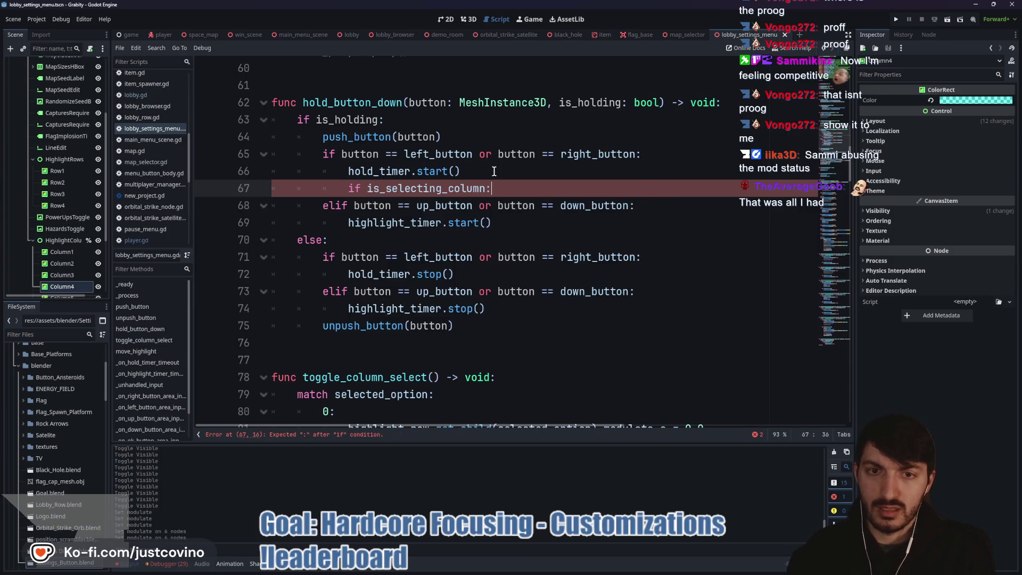
key(Return)
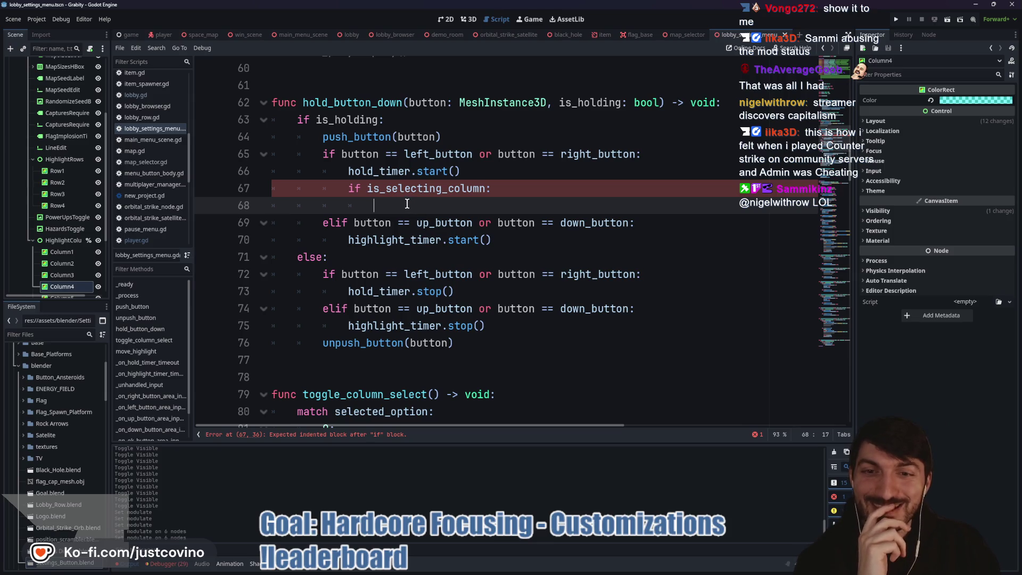
Delete the unfinished if block, then reload the leaderboard rankings page in the browser.
drag(407, 203, 340, 190)
key(BackSpace)
key(BackSpace)
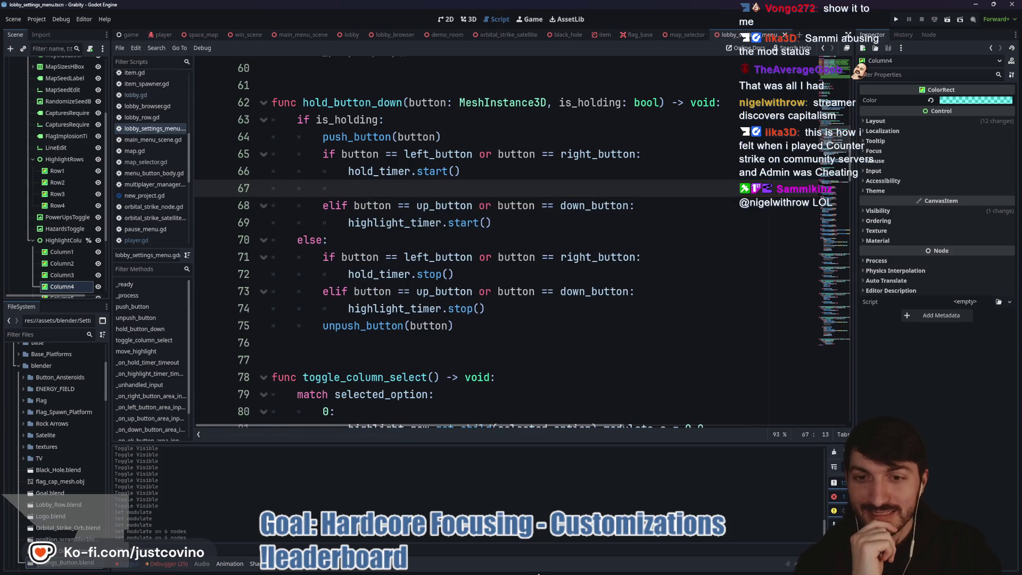
click(565, 564)
click(134, 58)
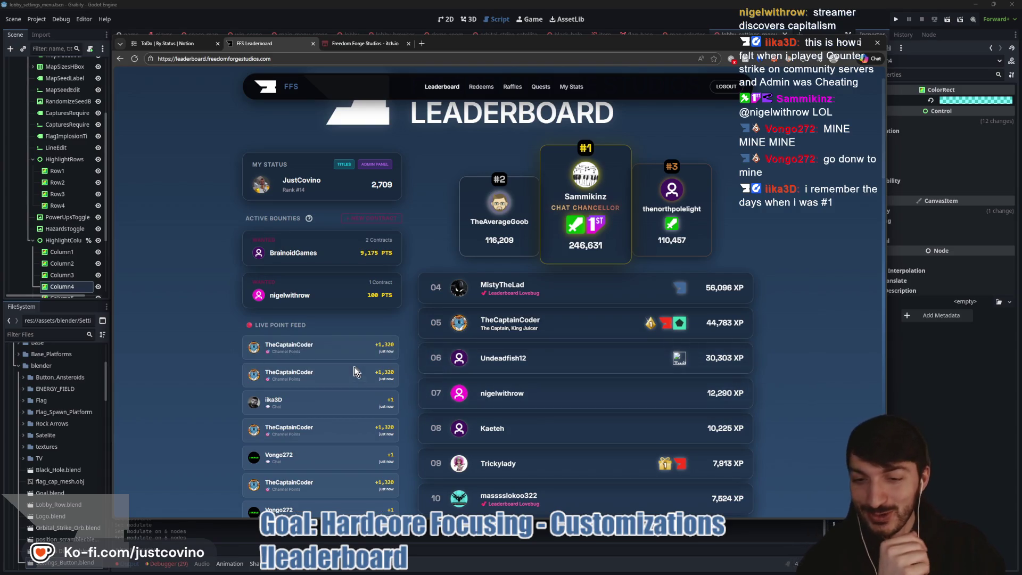
Scroll the reloaded leaderboard with the leader at 246,631, then close the browser window.
scroll(344, 346, down, 1)
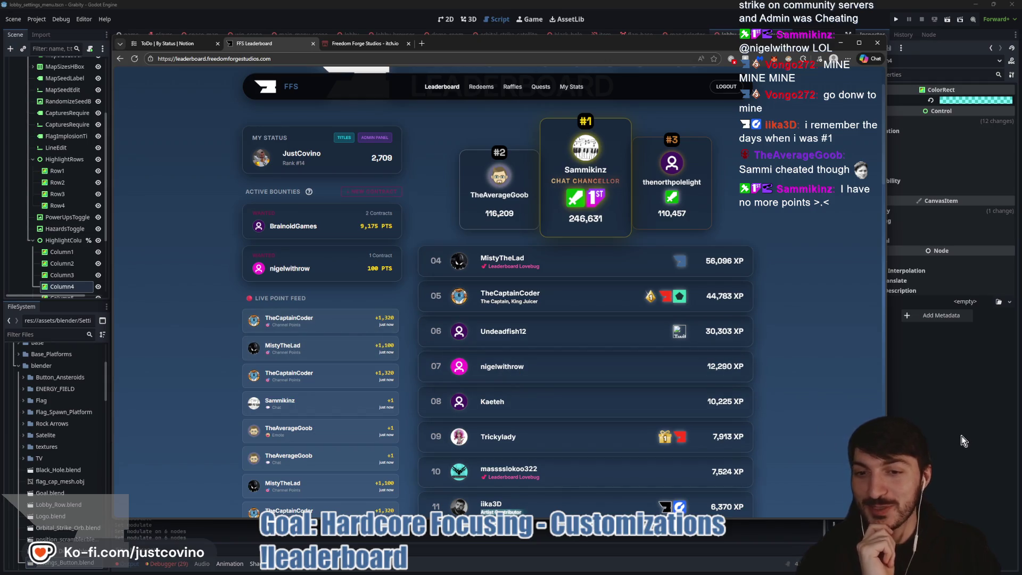
click(930, 388)
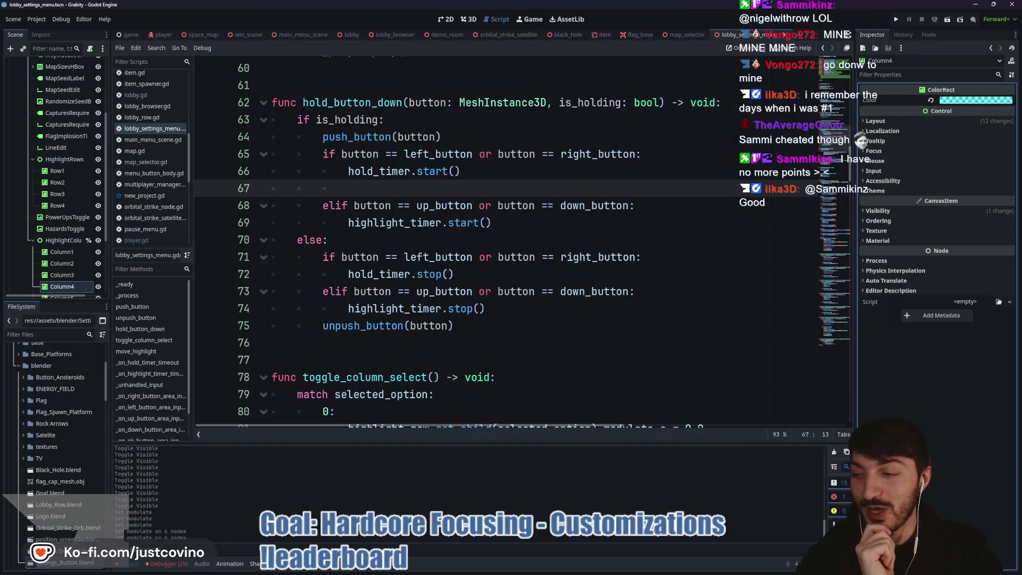
key(alt+Tab)
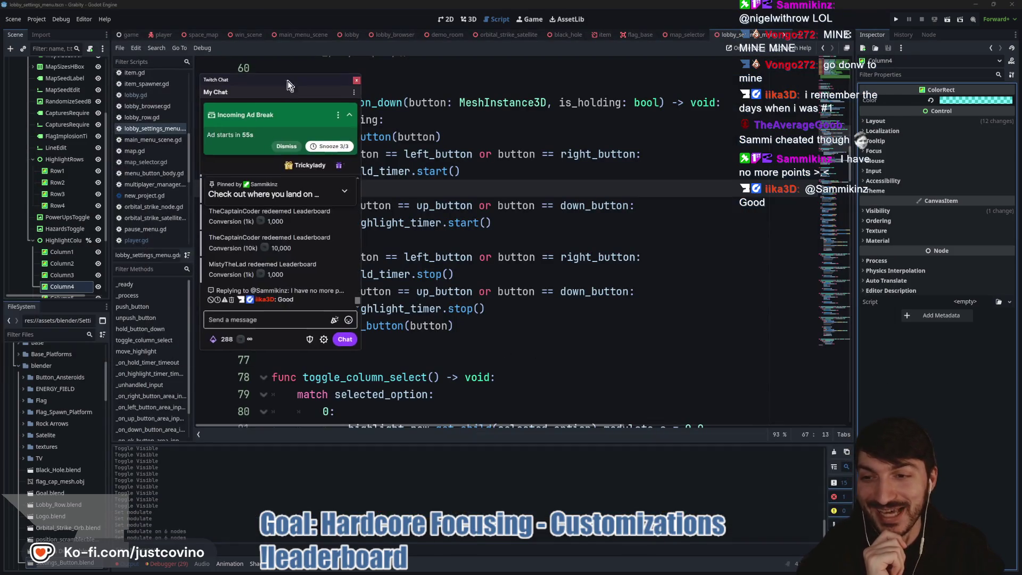
click(226, 339)
scroll(286, 290, down, 5)
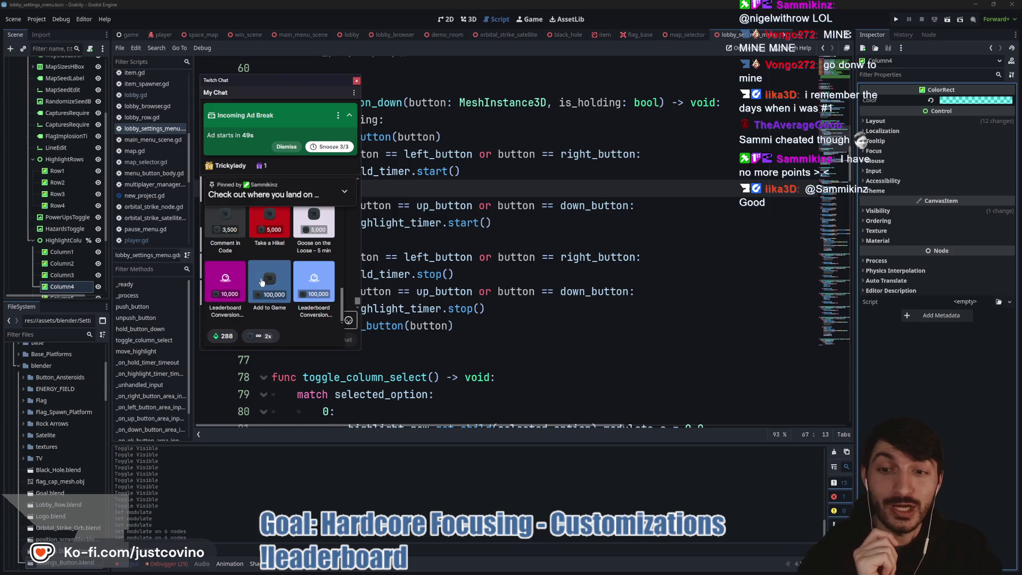
scroll(310, 284, up, 5)
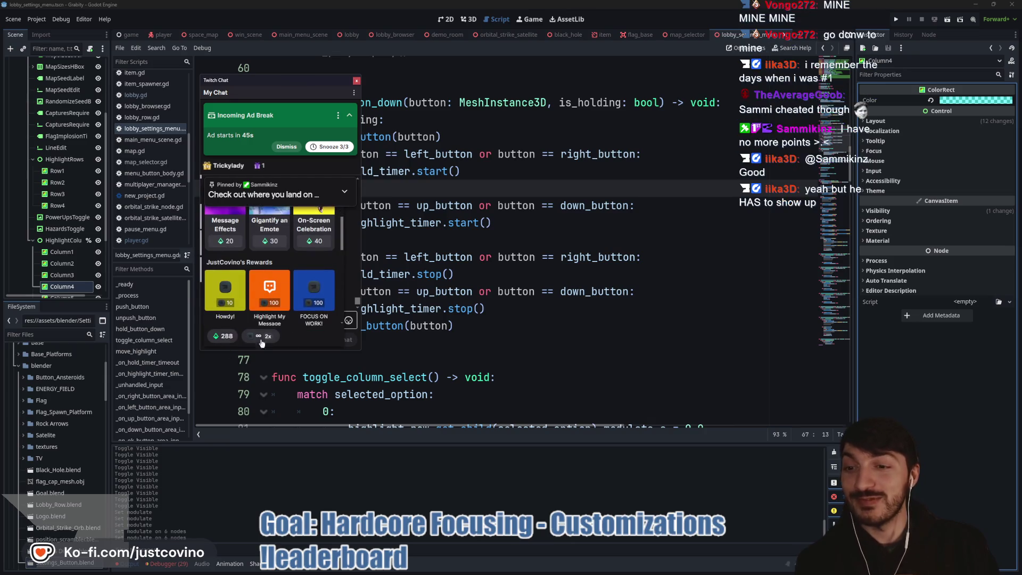
scroll(315, 327, down, 10)
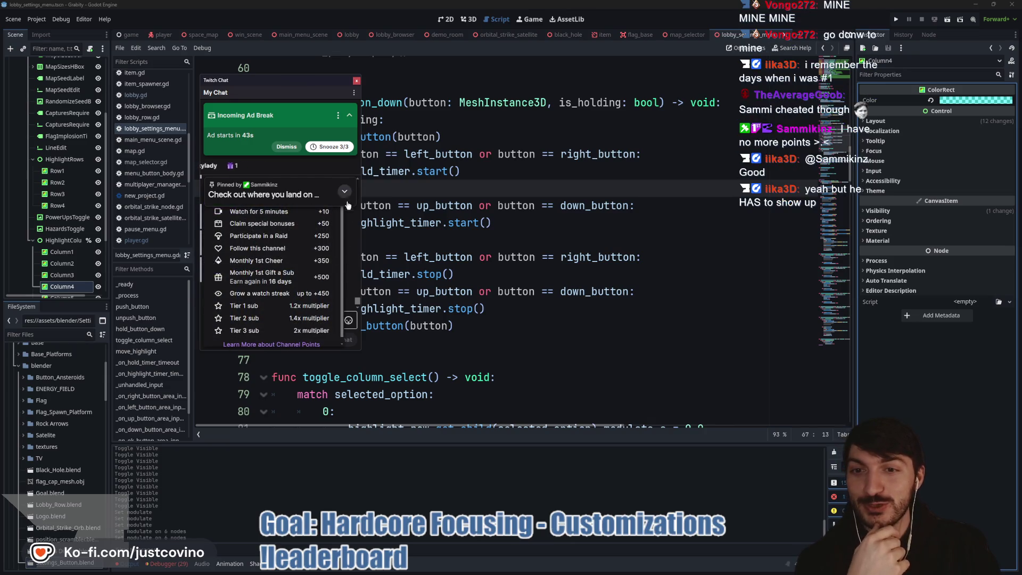
click(355, 248)
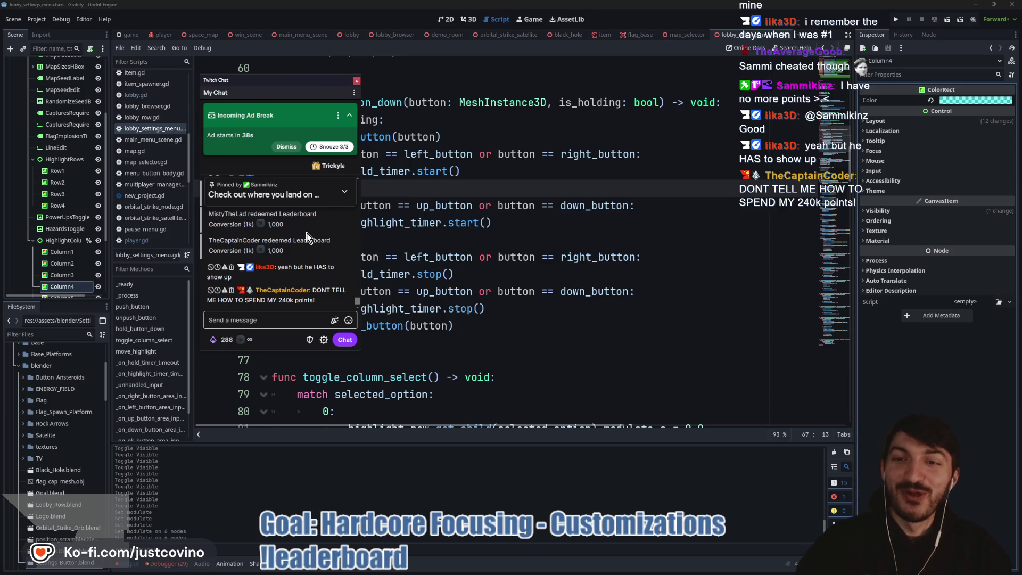
key(super+Down)
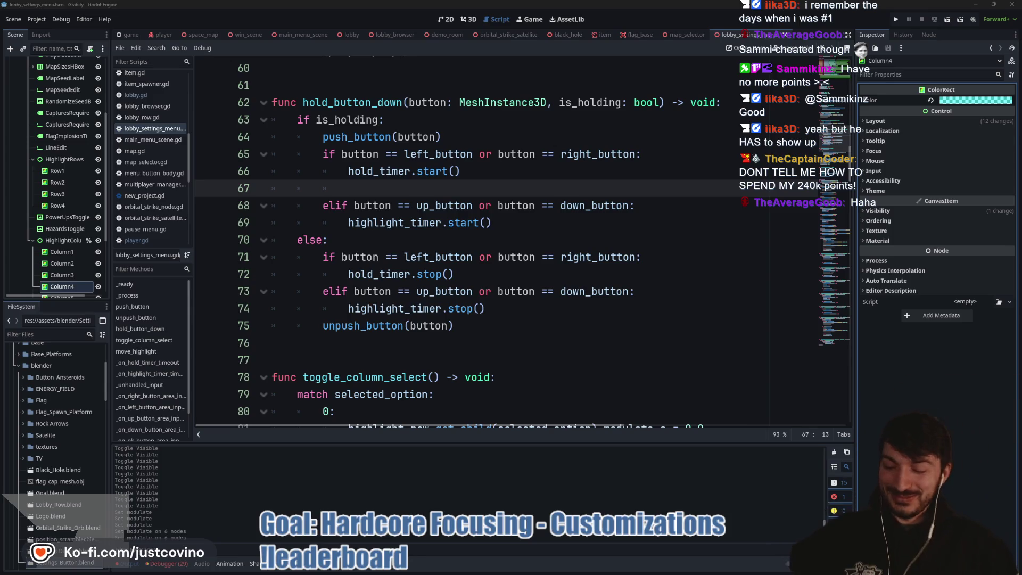
click(387, 239)
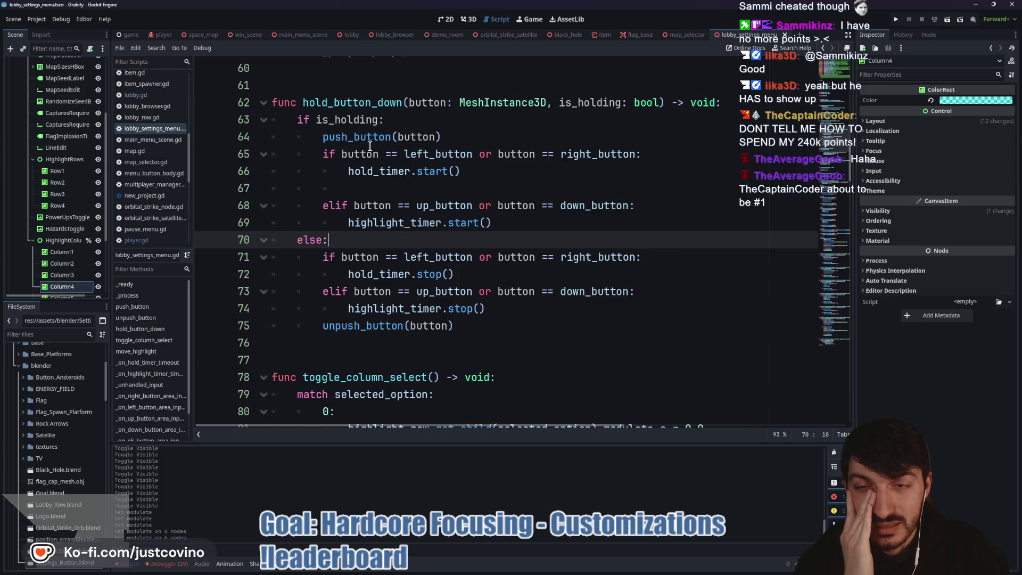
Leave the script at empty line 67 and bring the FFS Leaderboard page back to the front.
click(479, 187)
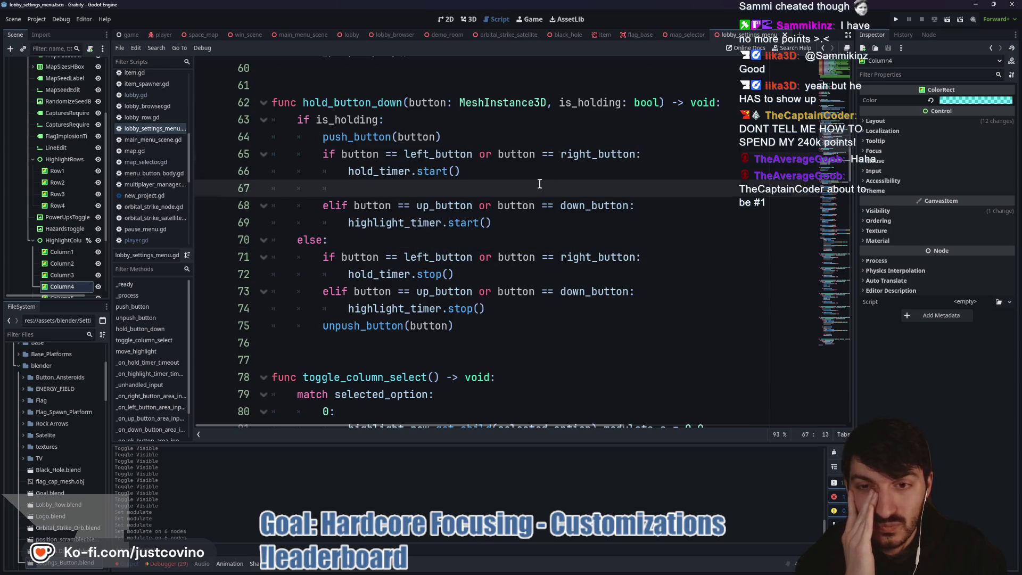
scroll(539, 184, down, 5)
scroll(535, 183, down, 1)
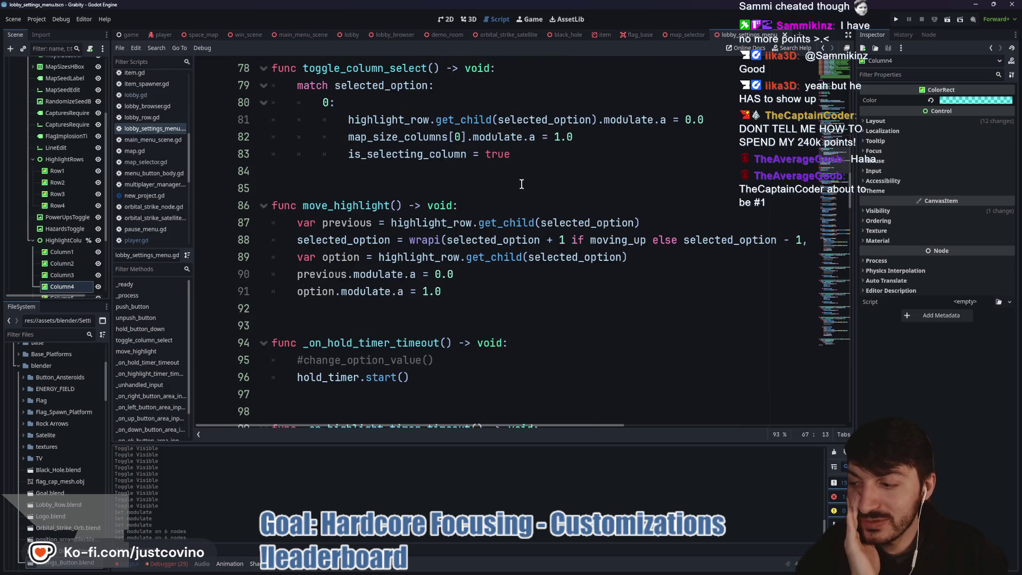
mouse_move(564, 572)
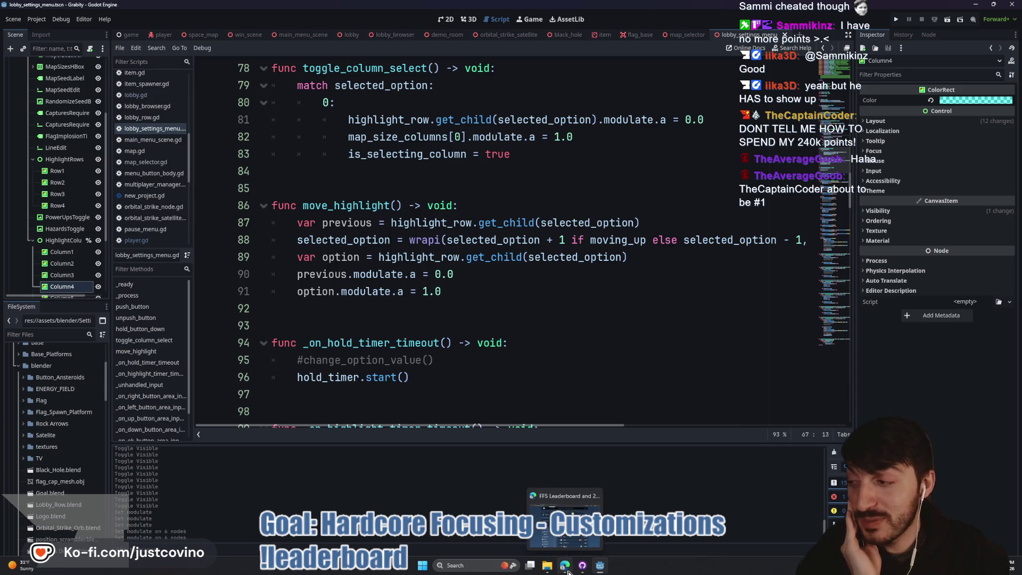
click(568, 534)
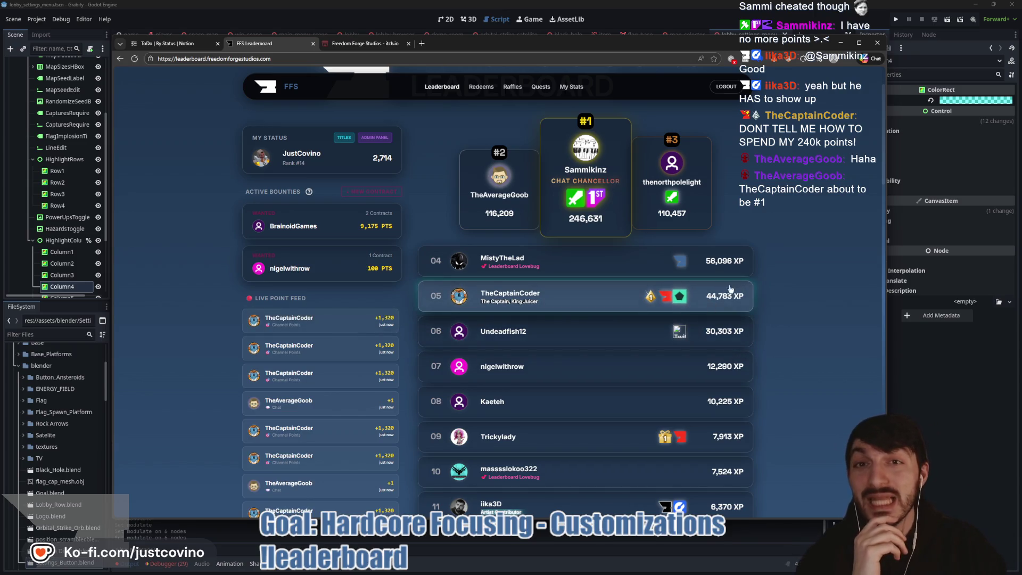
Switch between the lobby settings script and the FFS Leaderboard page, scrolling through the rankings.
click(956, 443)
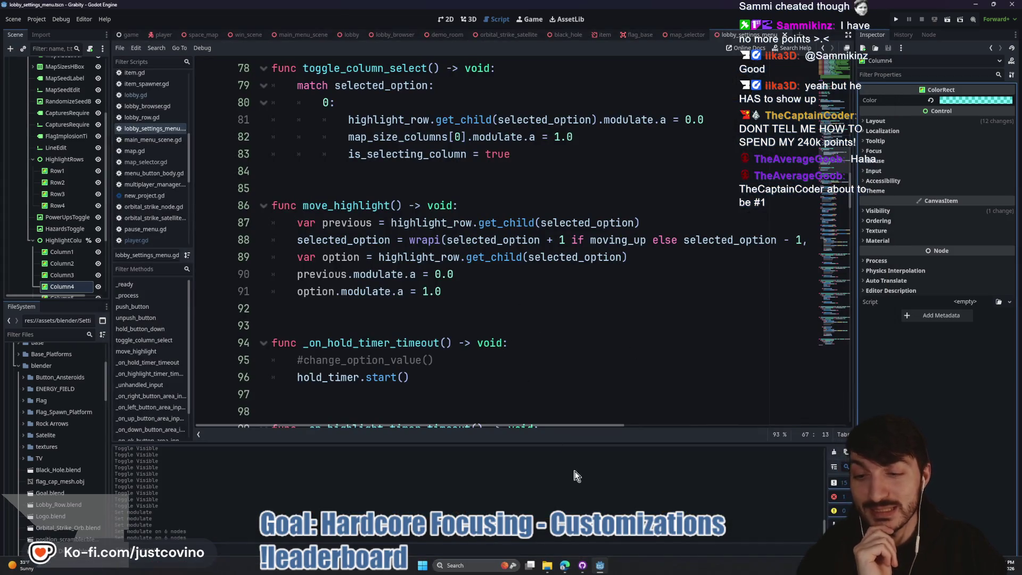
click(564, 565)
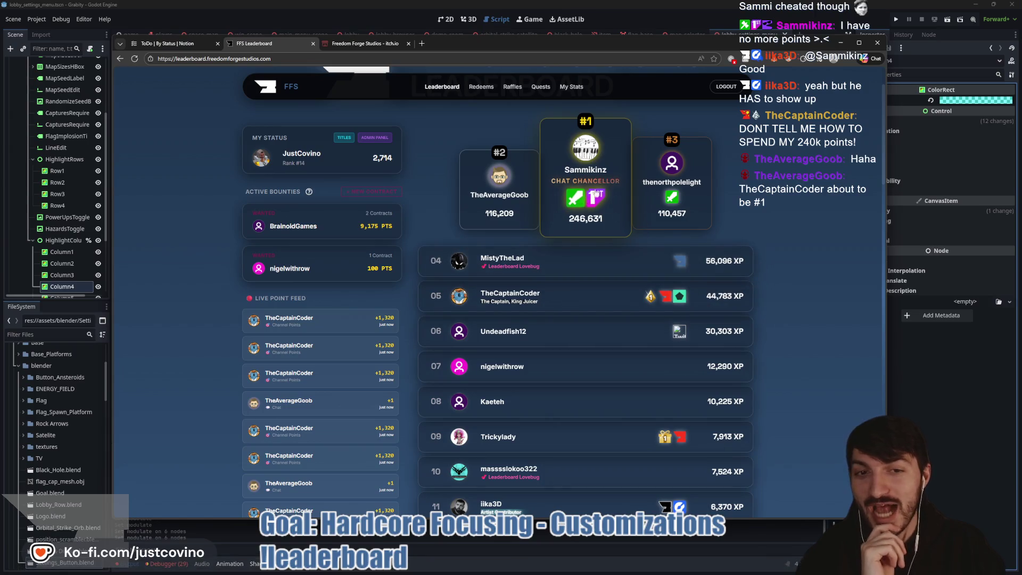
key(alt+Tab)
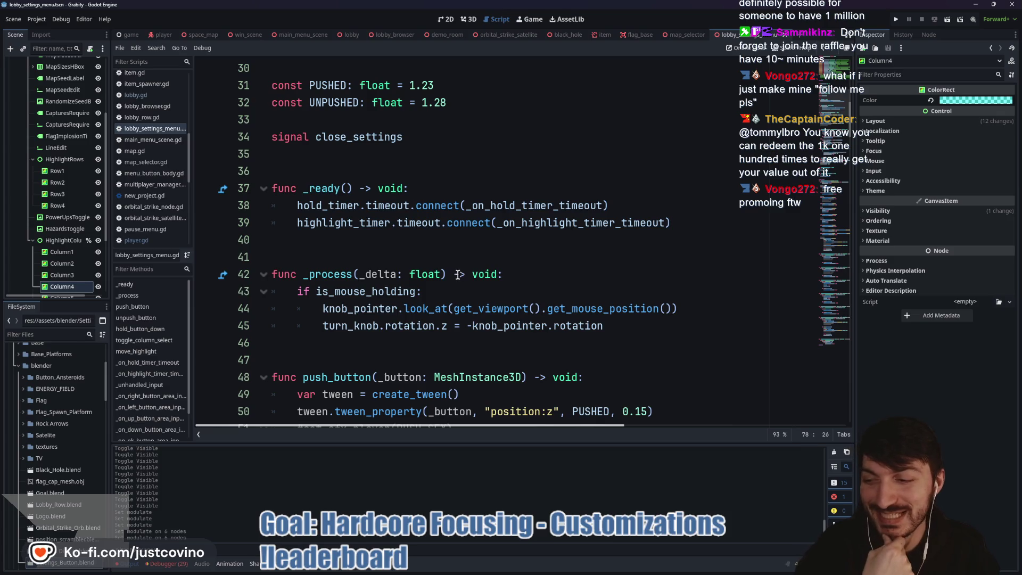
click(565, 565)
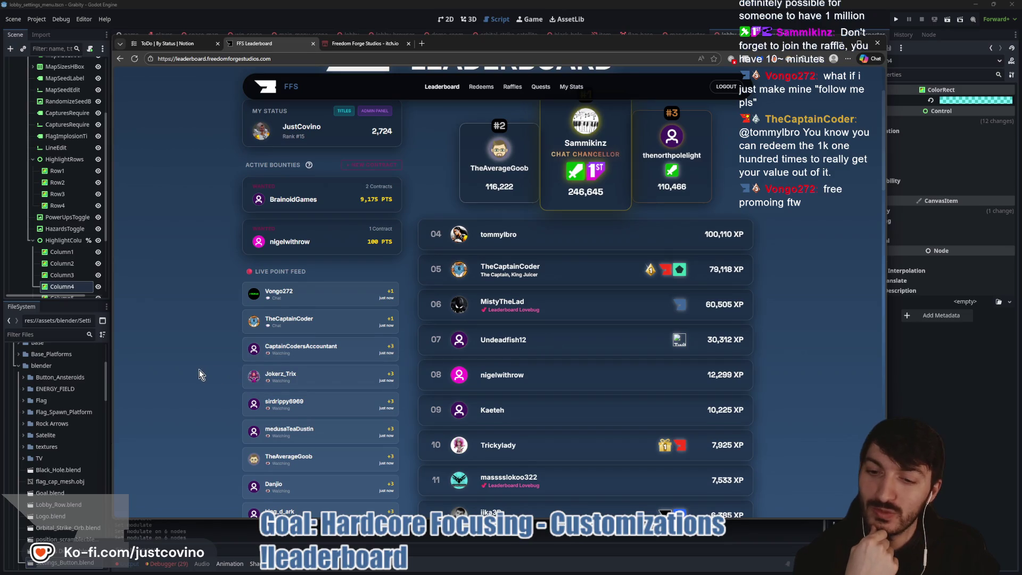
scroll(200, 371, down, 2)
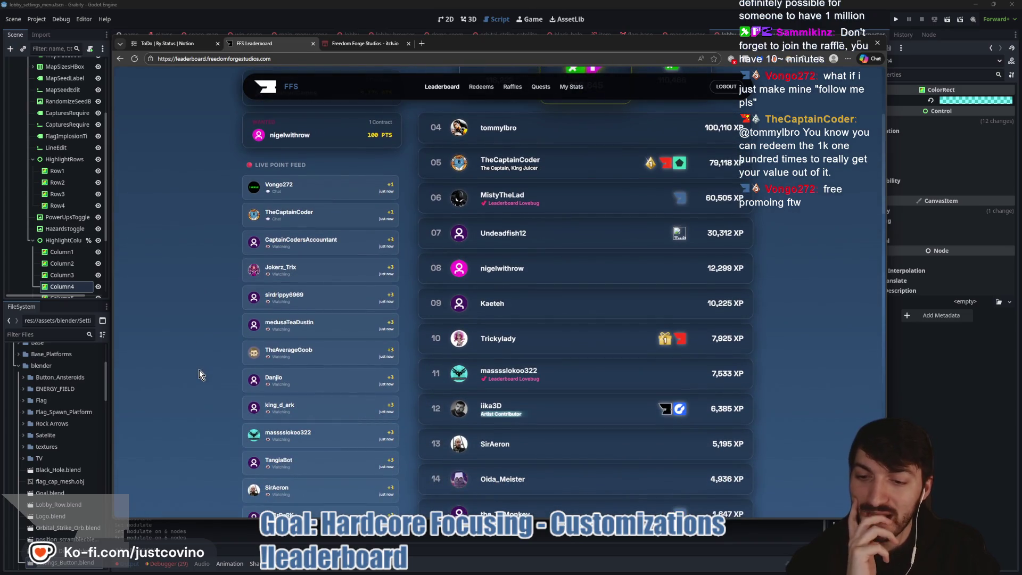
scroll(199, 369, down, 3)
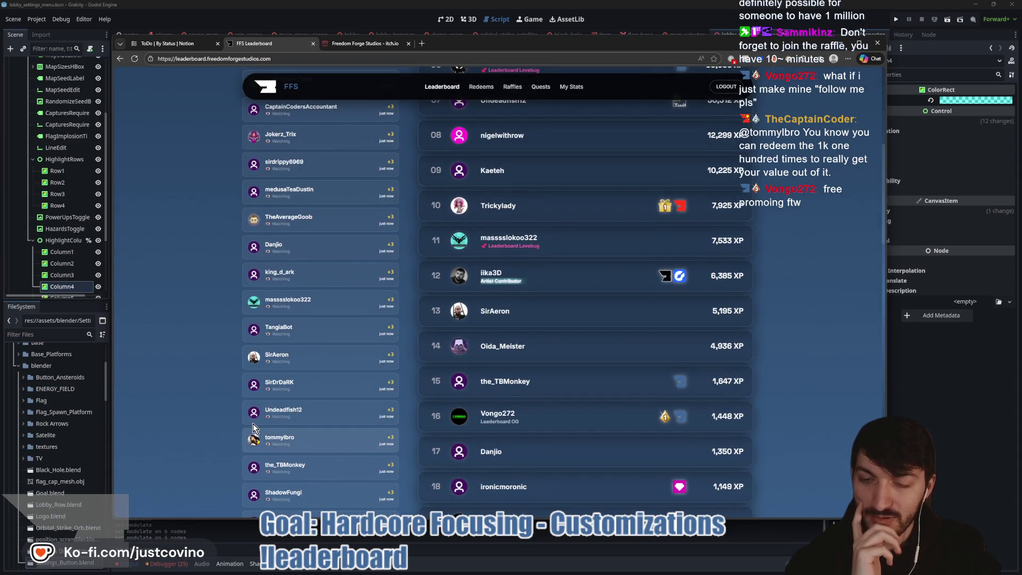
scroll(221, 208, up, 2)
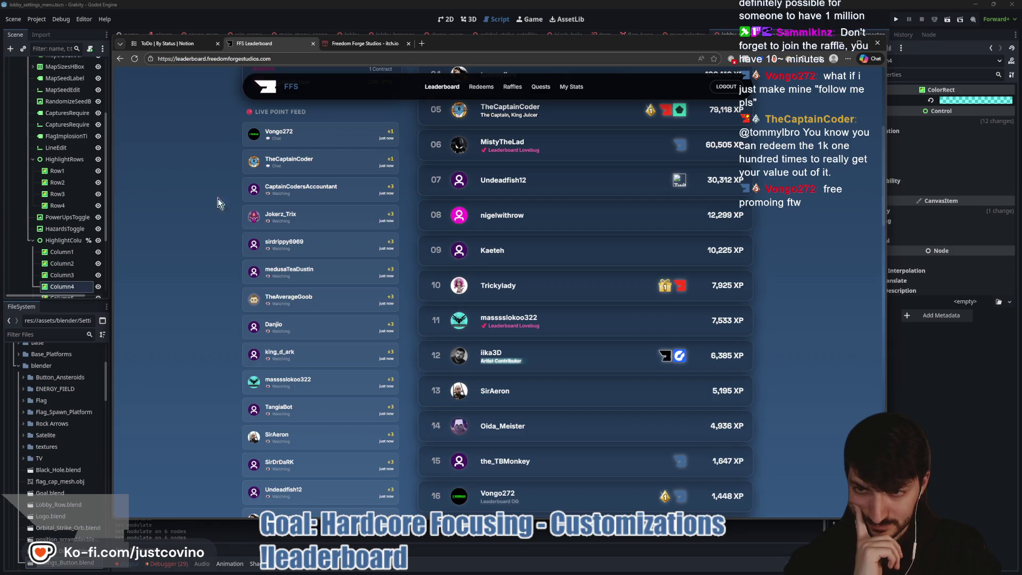
Reload the leaderboard to refresh points and rankings, then return to the script at line 40.
click(134, 58)
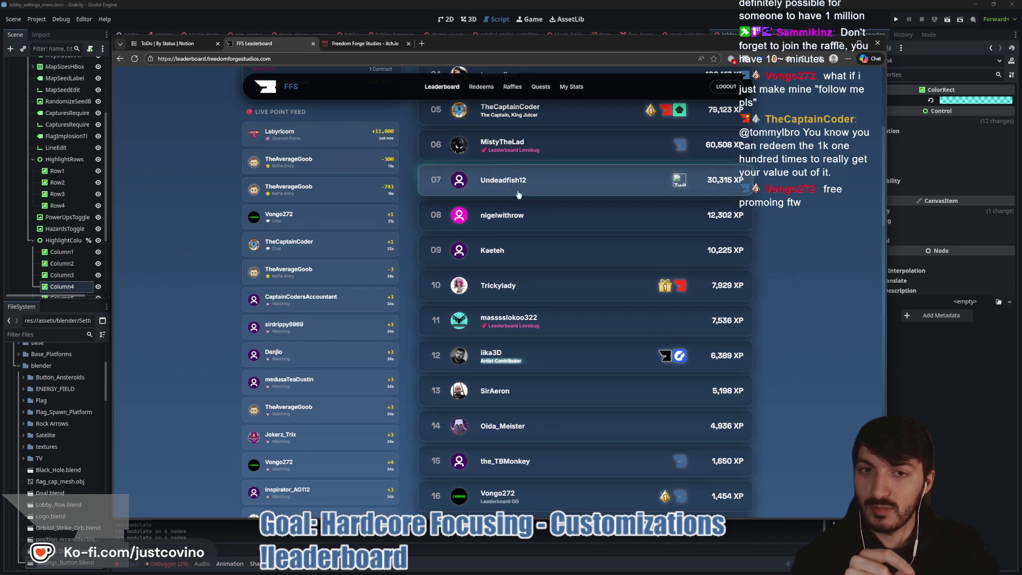
scroll(666, 180, up, 1)
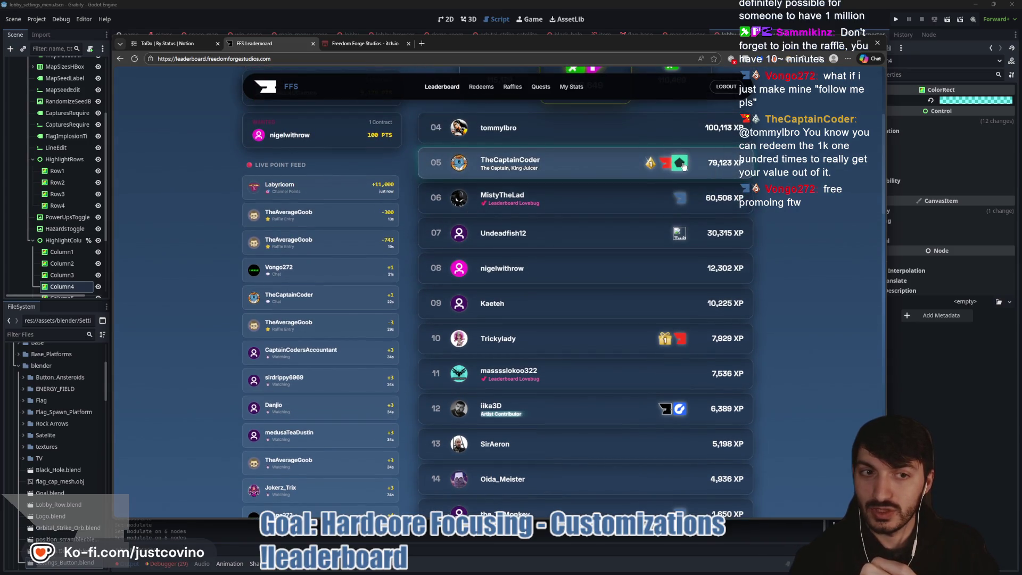
mouse_move(650, 165)
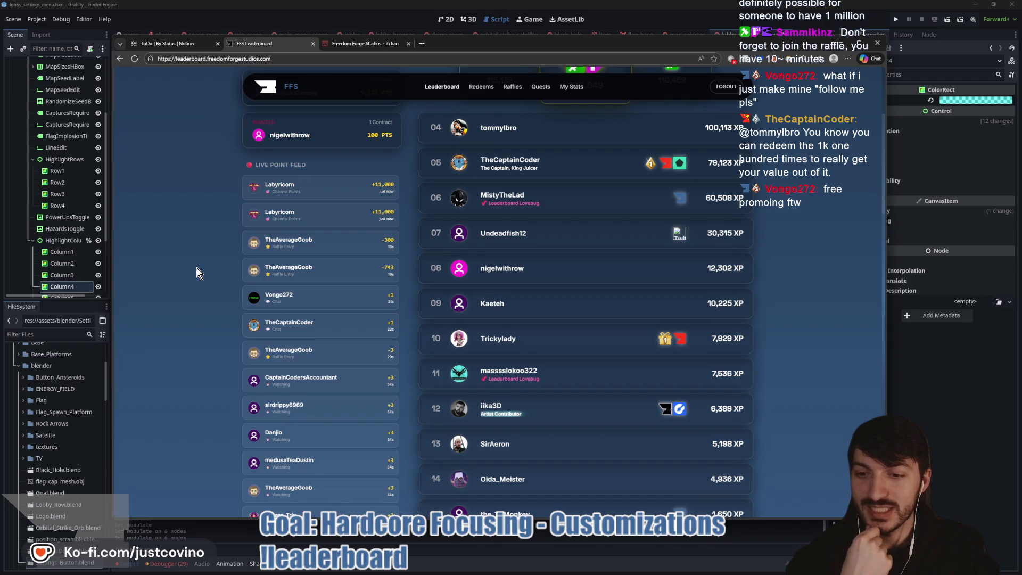
scroll(196, 269, down, 3)
scroll(196, 268, up, 3)
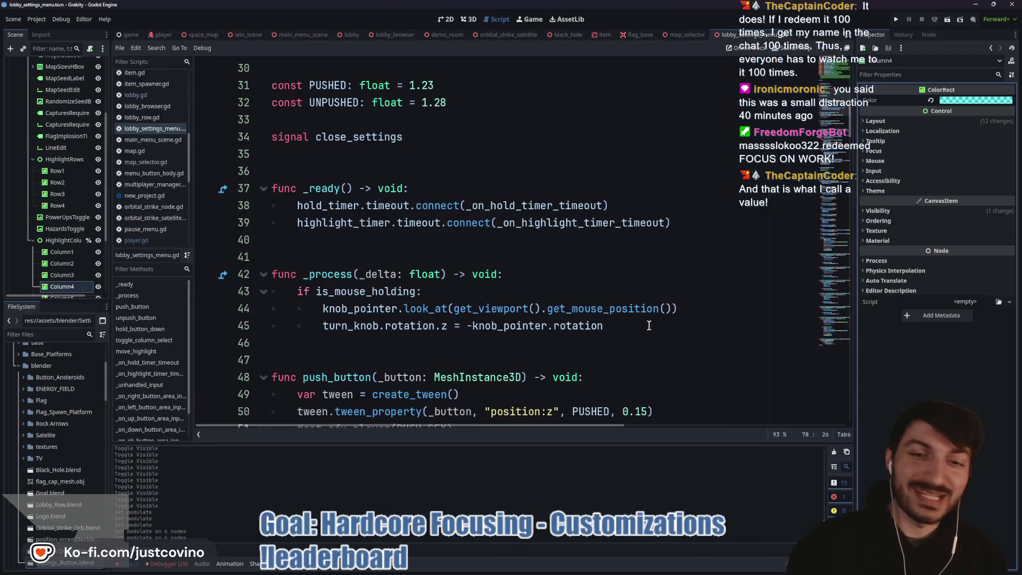
key(alt+Tab)
click(374, 245)
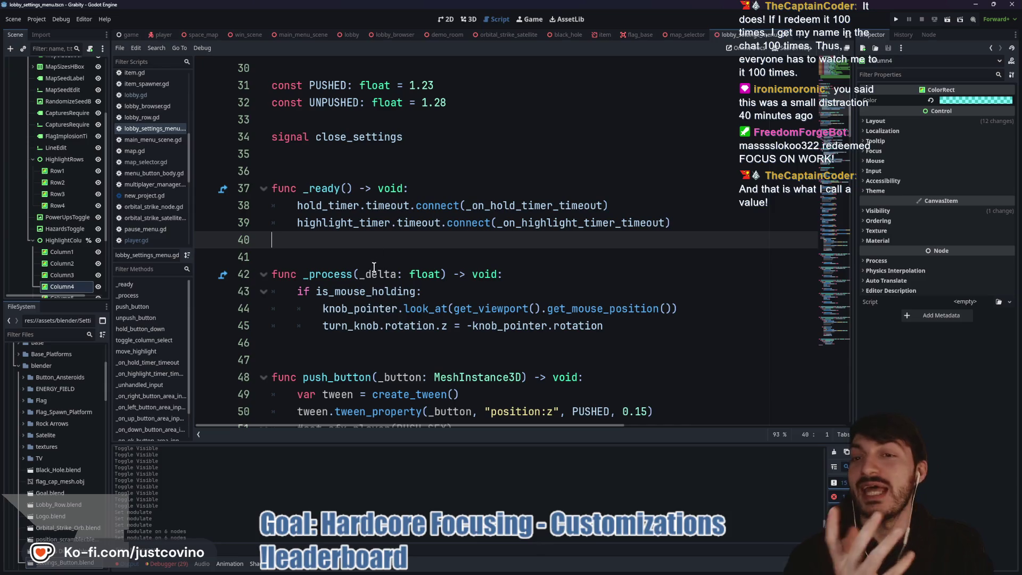
scroll(413, 244, down, 4)
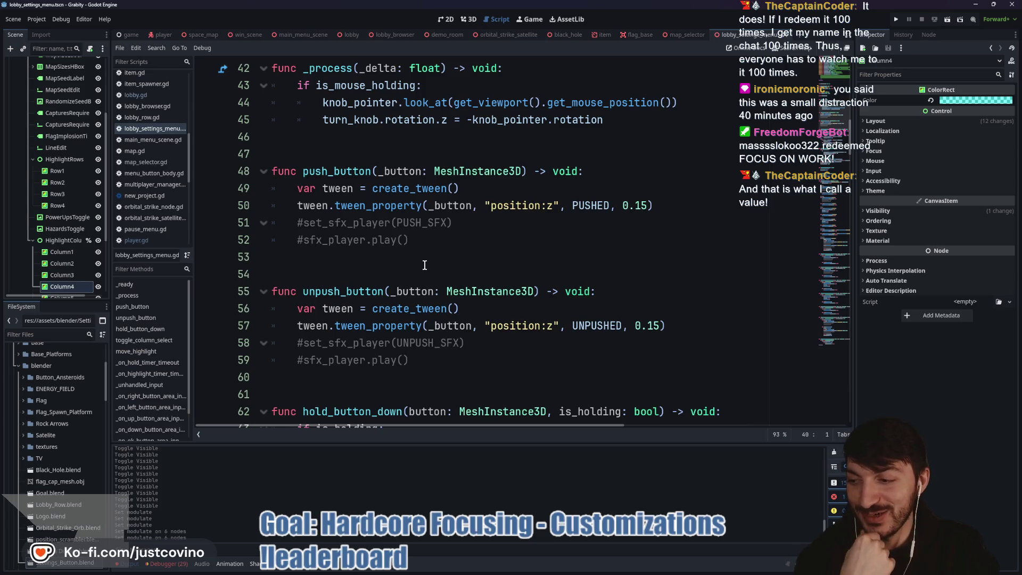
scroll(425, 265, down, 6)
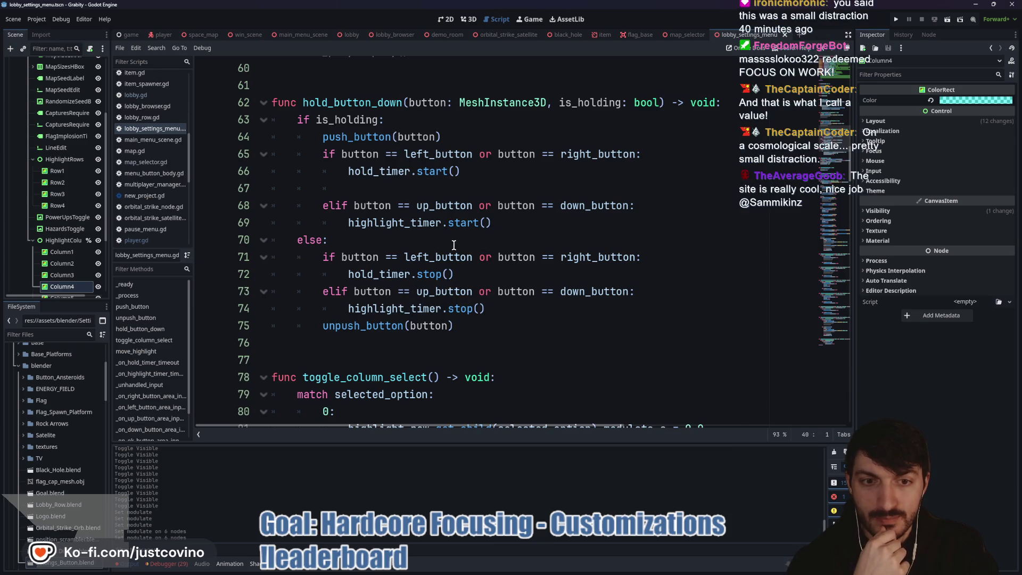
click(389, 189)
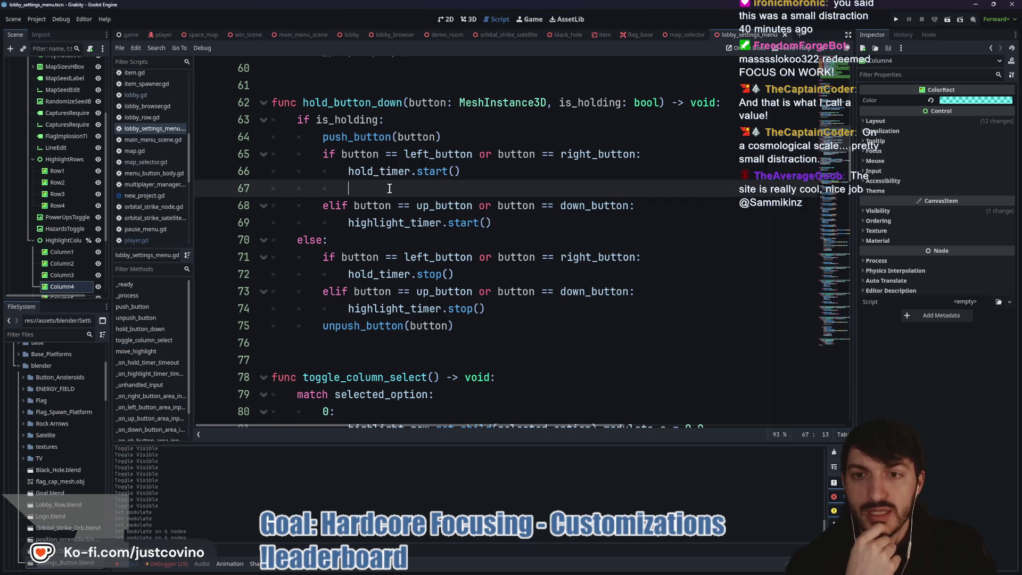
scroll(383, 187, down, 20)
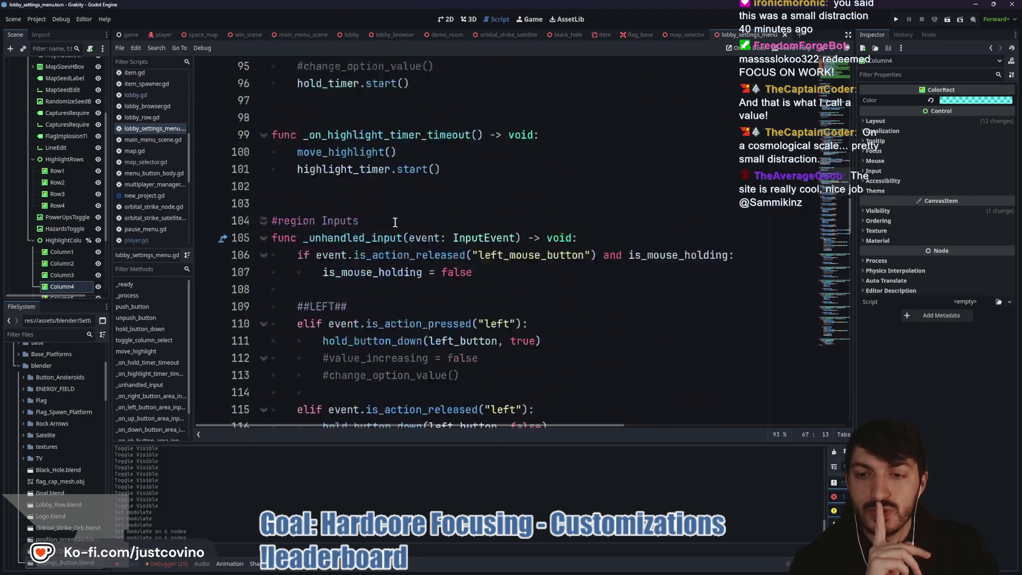
scroll(395, 222, down, 8)
scroll(395, 221, up, 3)
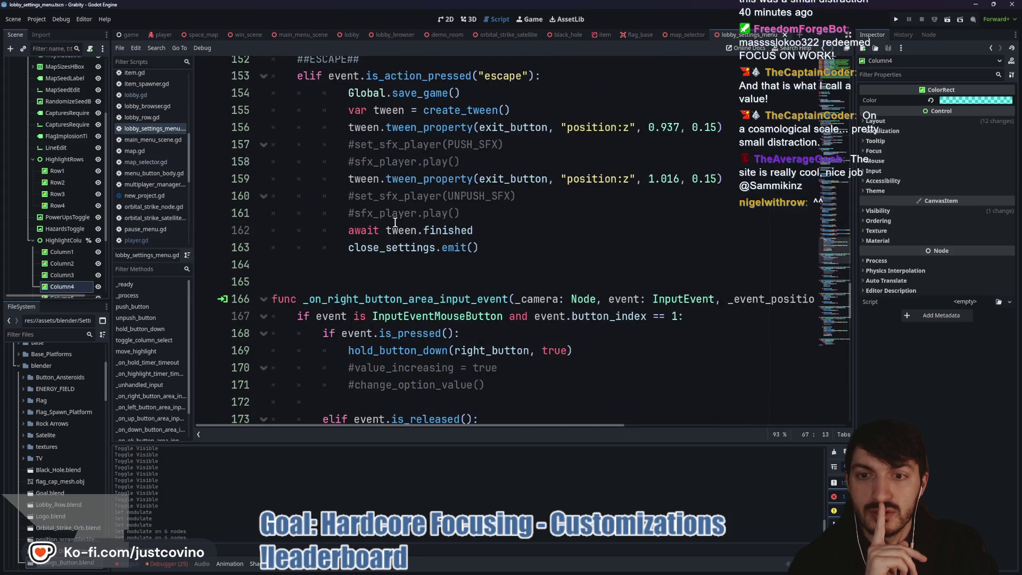
scroll(395, 222, up, 3)
scroll(395, 221, up, 2)
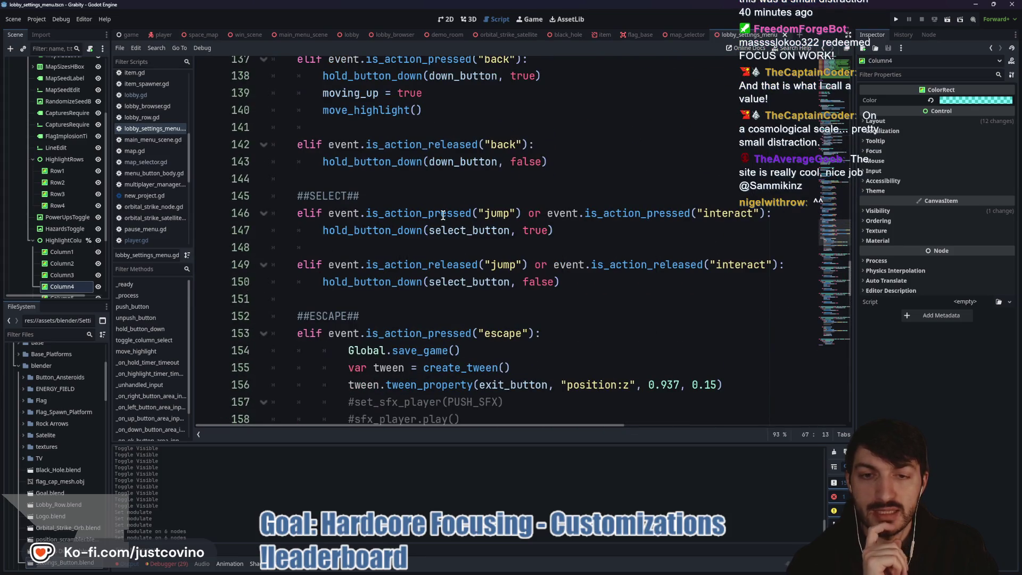
click(425, 231)
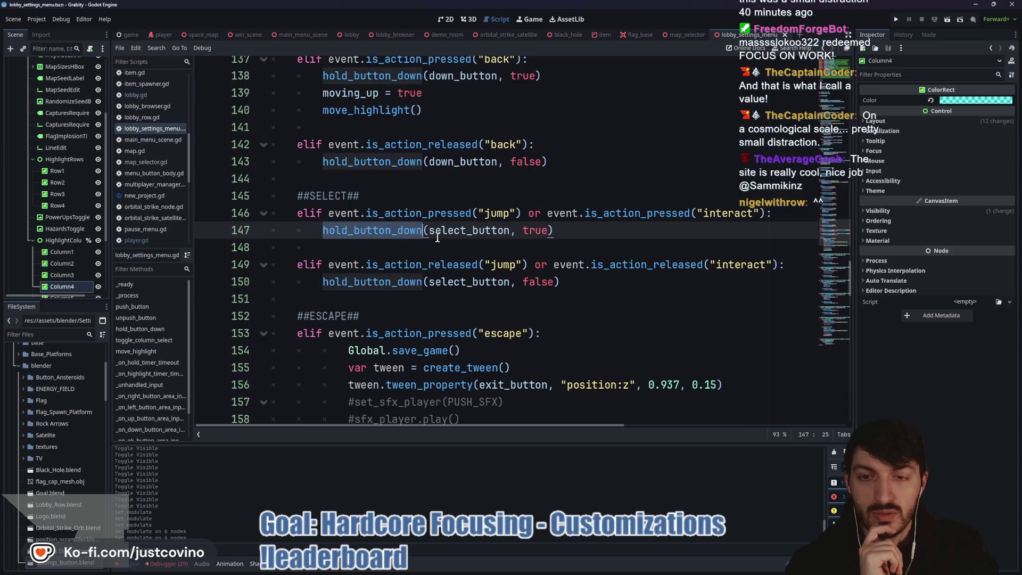
ctrl+click(379, 234)
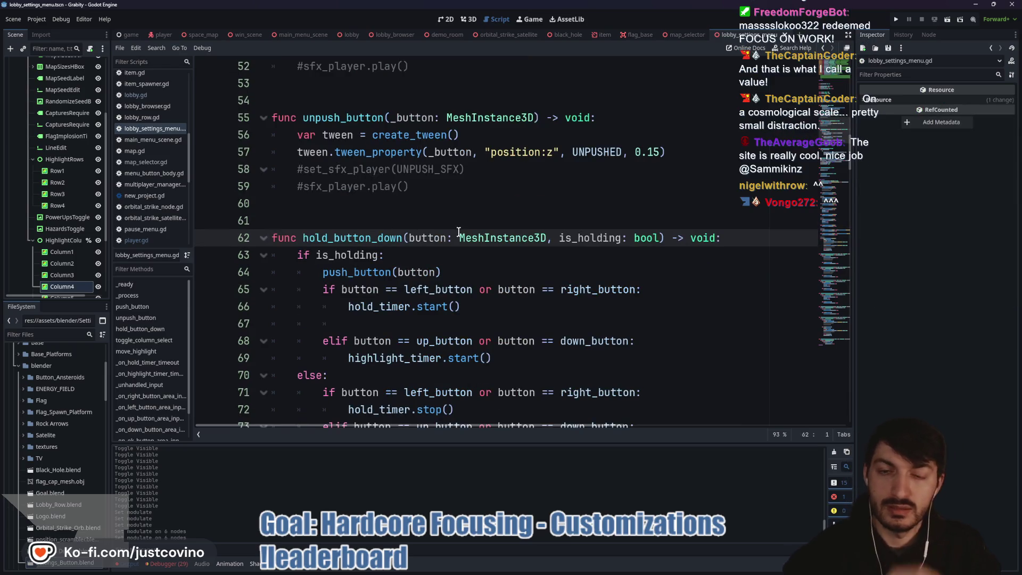
scroll(363, 218, down, 2)
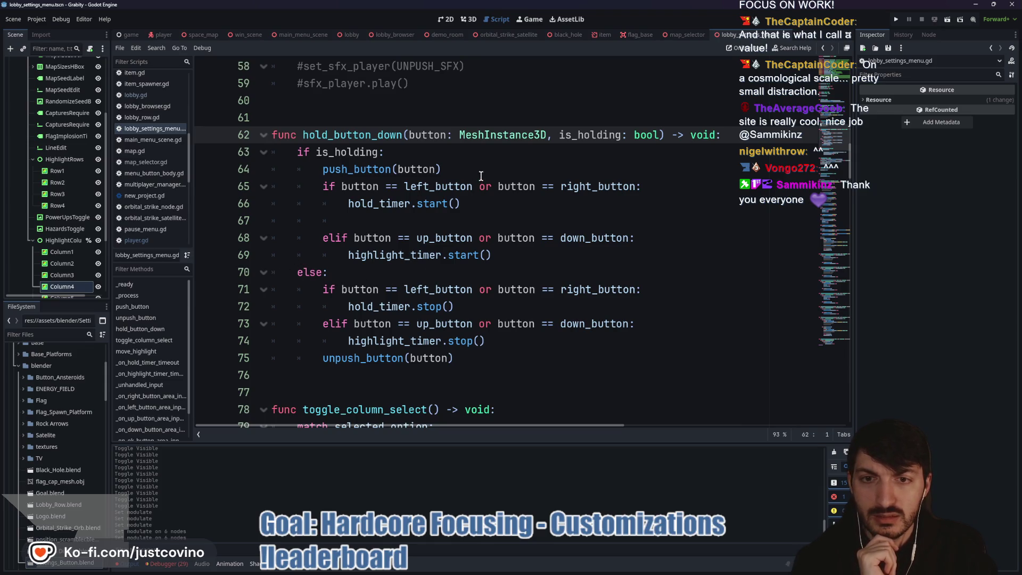
click(532, 253)
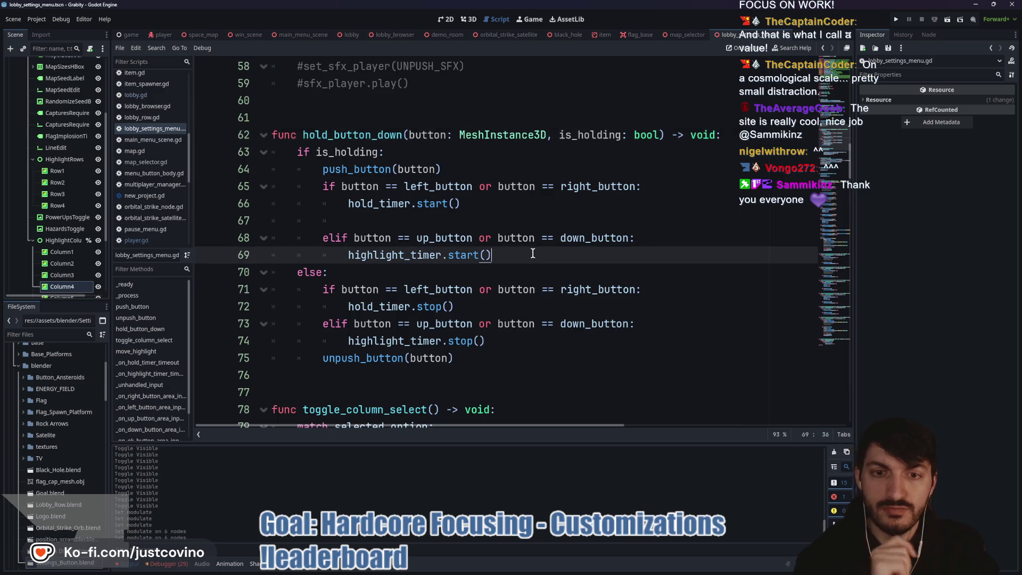
Open a blank line after hold_timer.start() on line 71 for a new branch.
key(Return)
key(Return)
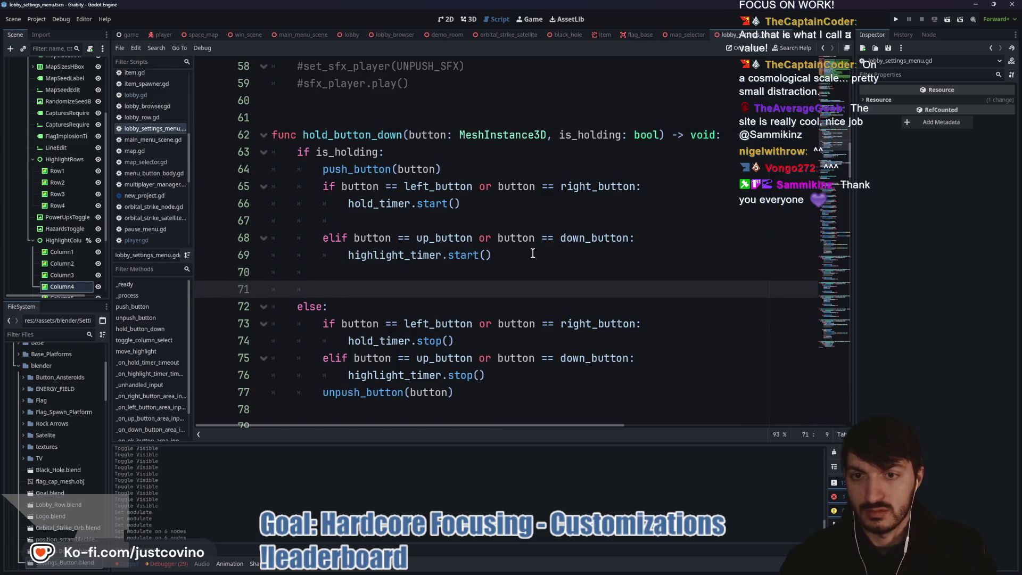
key(Up)
key(Down)
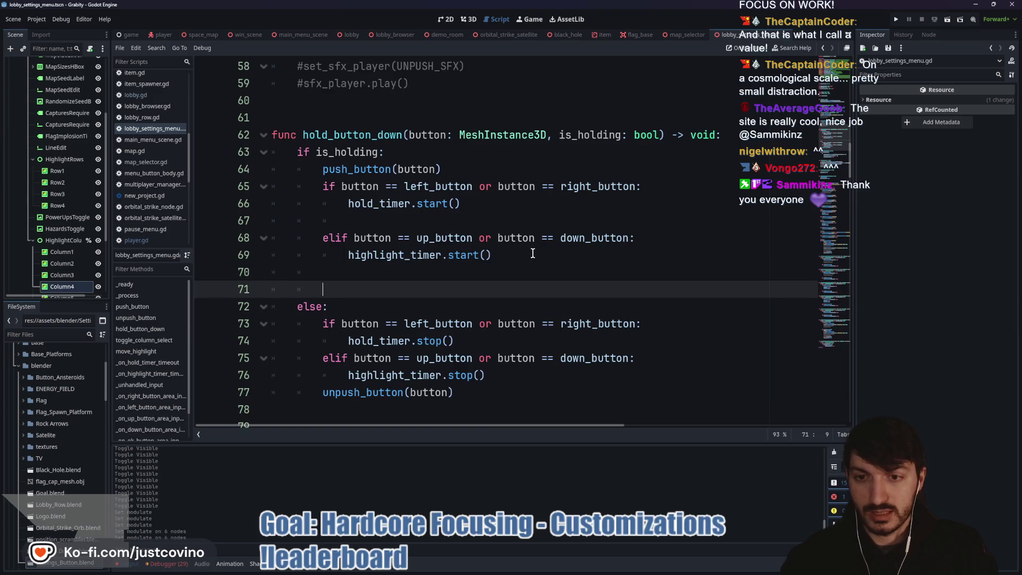
key(Return)
key(Up)
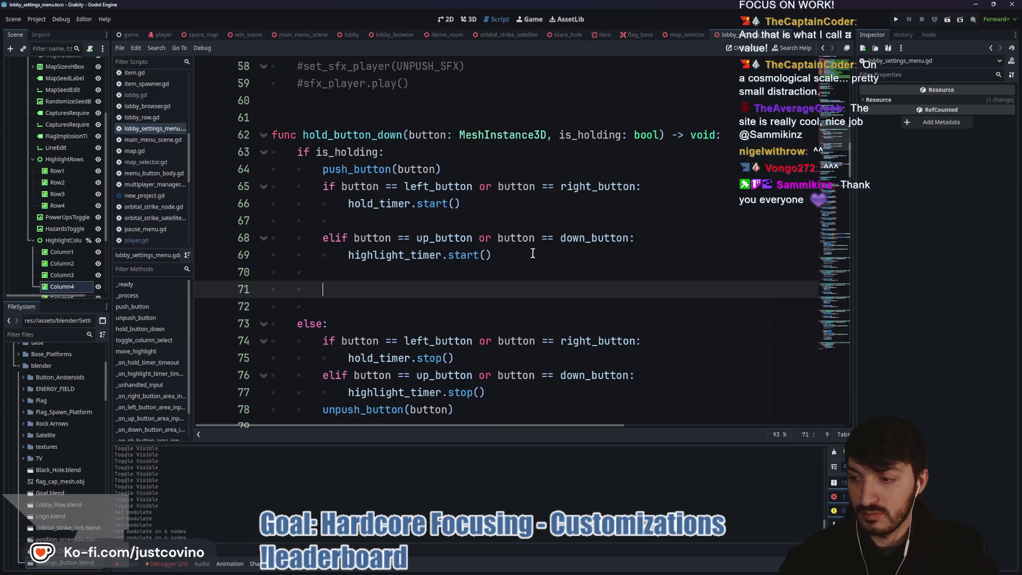
Add 'elif button == select_button:' calling toggle_column_select(), then run the game with F5.
text(elif )
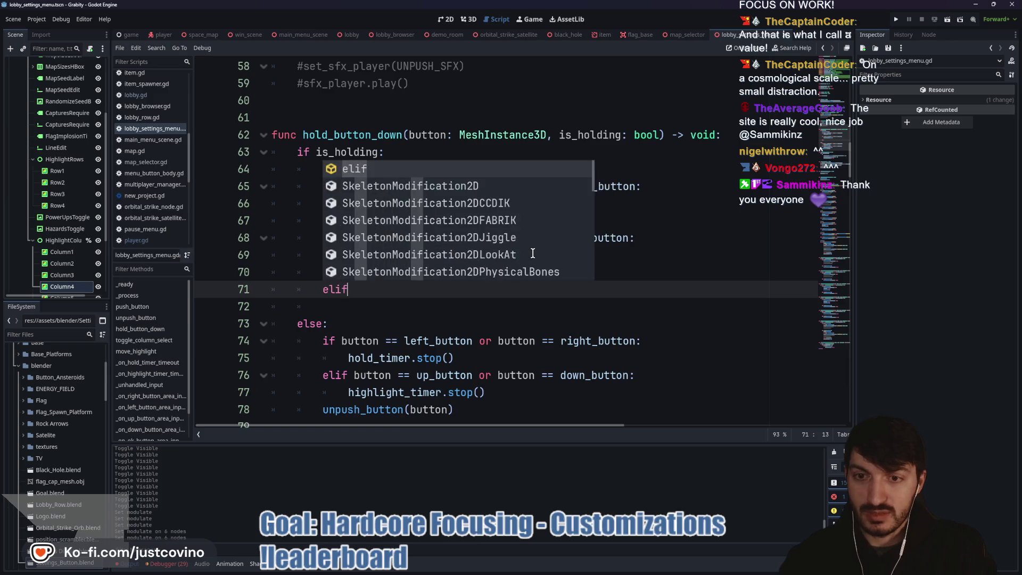
text(button == )
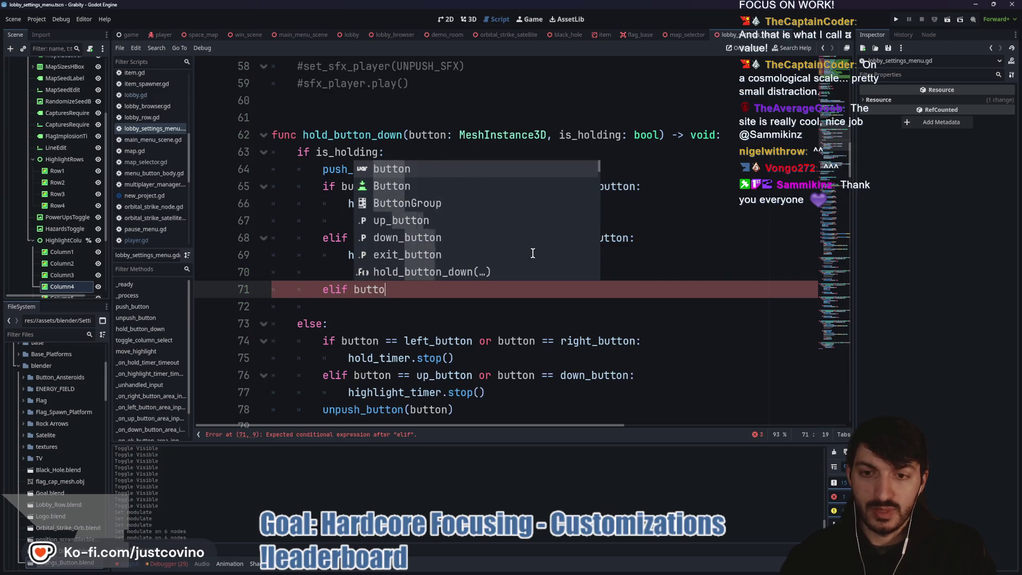
text(sele)
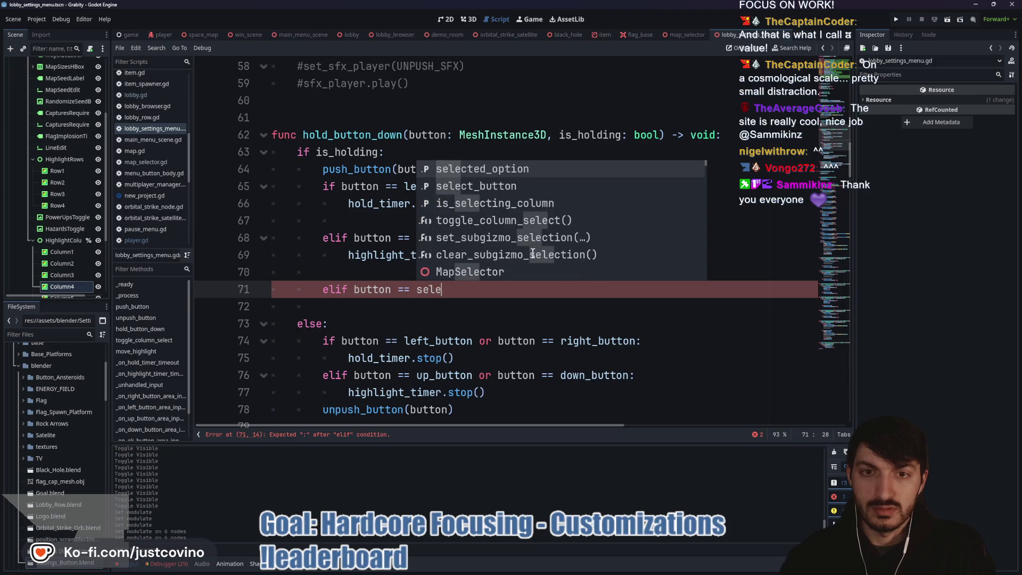
key(Down)
key(Return)
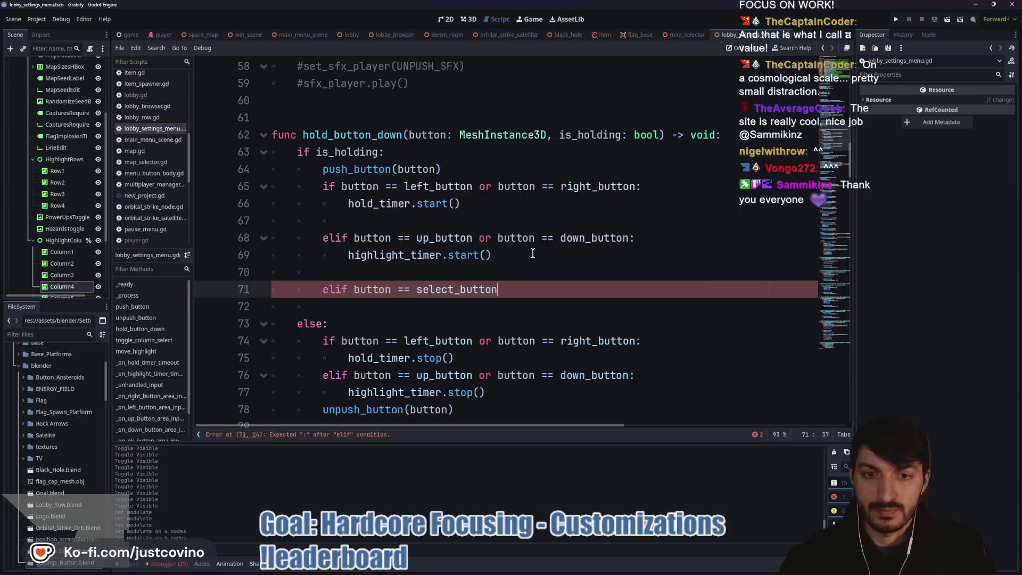
text(:)
key(Return)
text(gg)
key(Return)
key(F5)
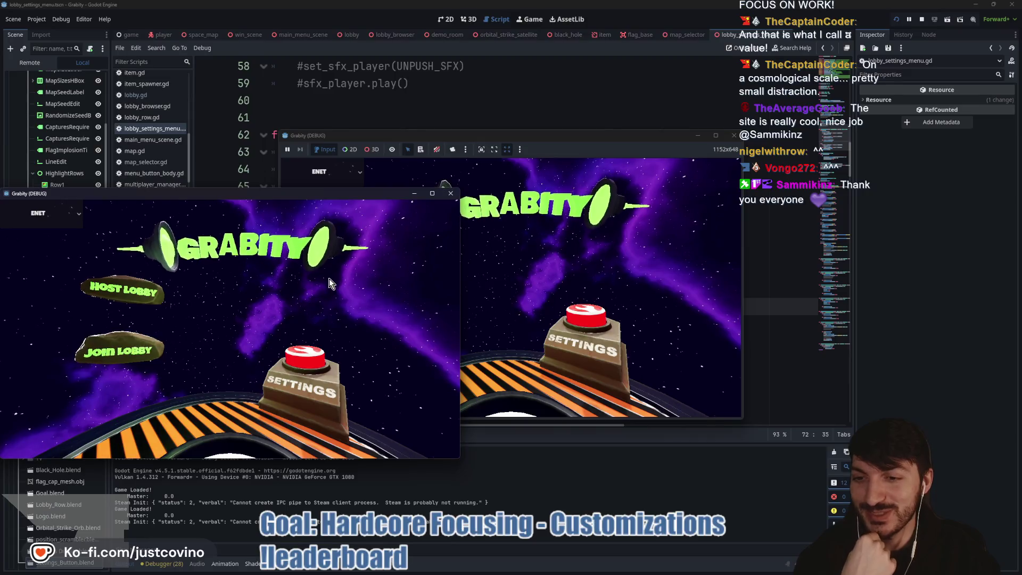
Host a private lobby, open Game Customizations and move focus to the Map Size row.
click(151, 291)
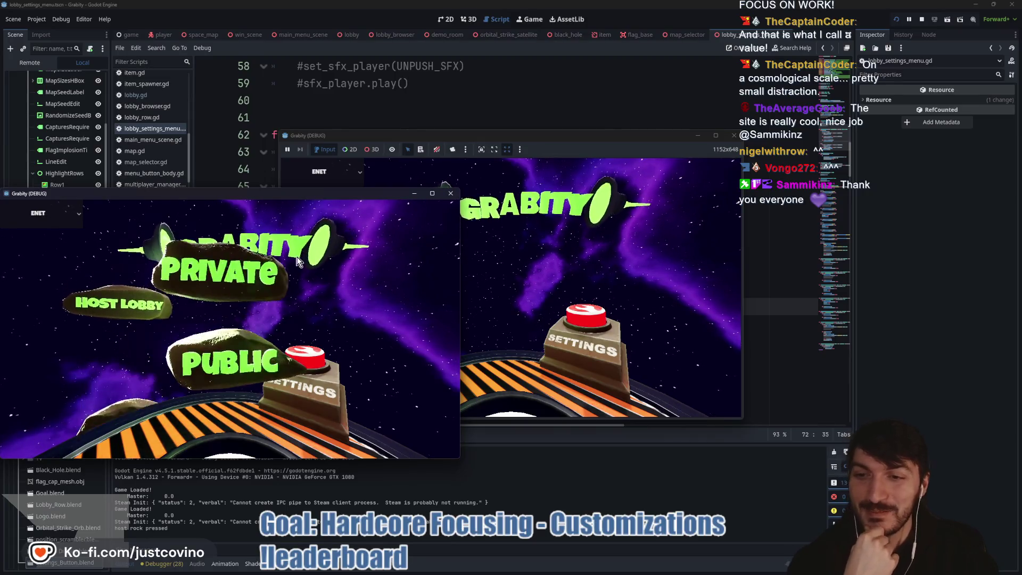
click(231, 270)
click(381, 253)
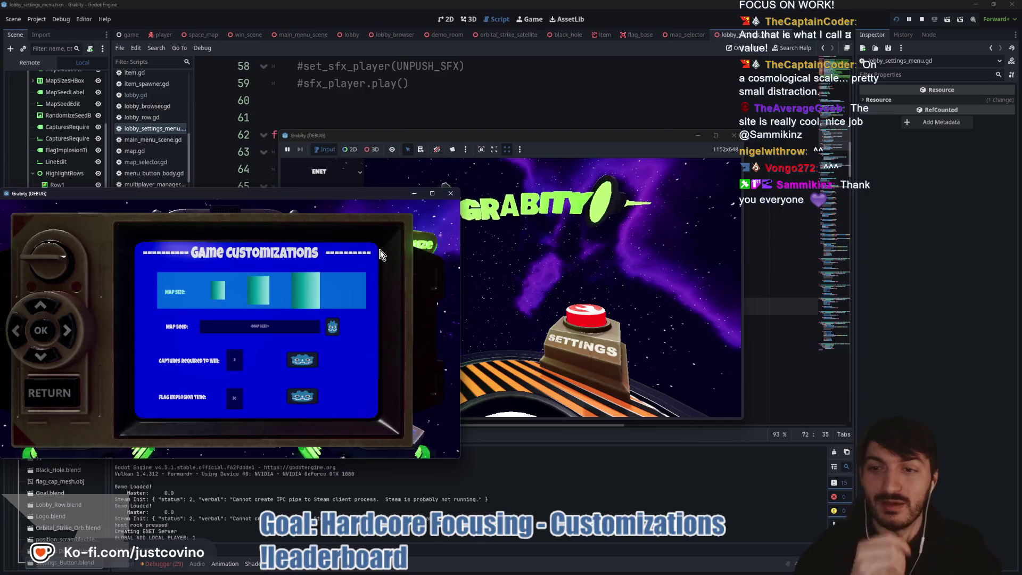
key(Down)
key(Down)
key(Up)
key(Up)
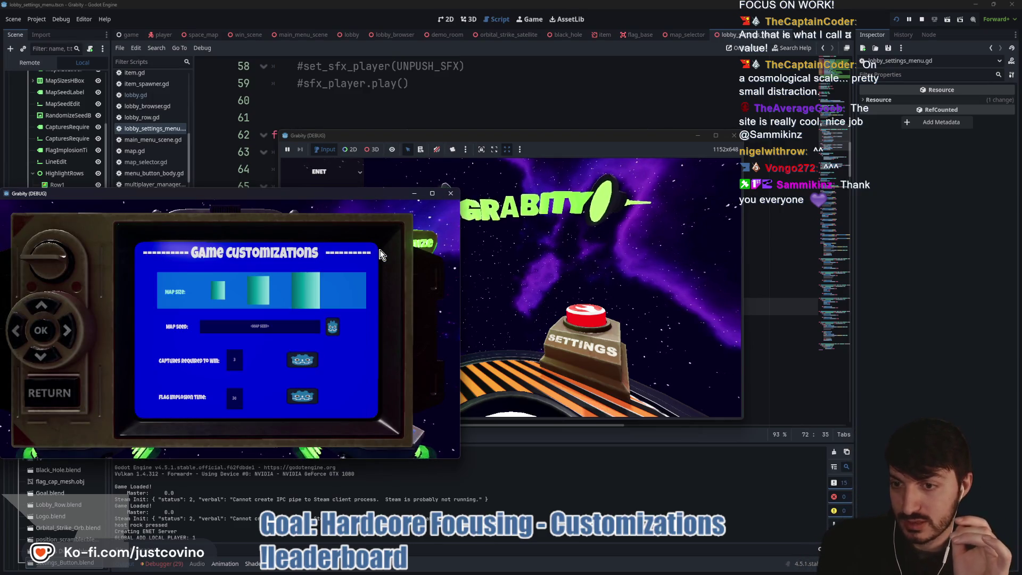
key(Return)
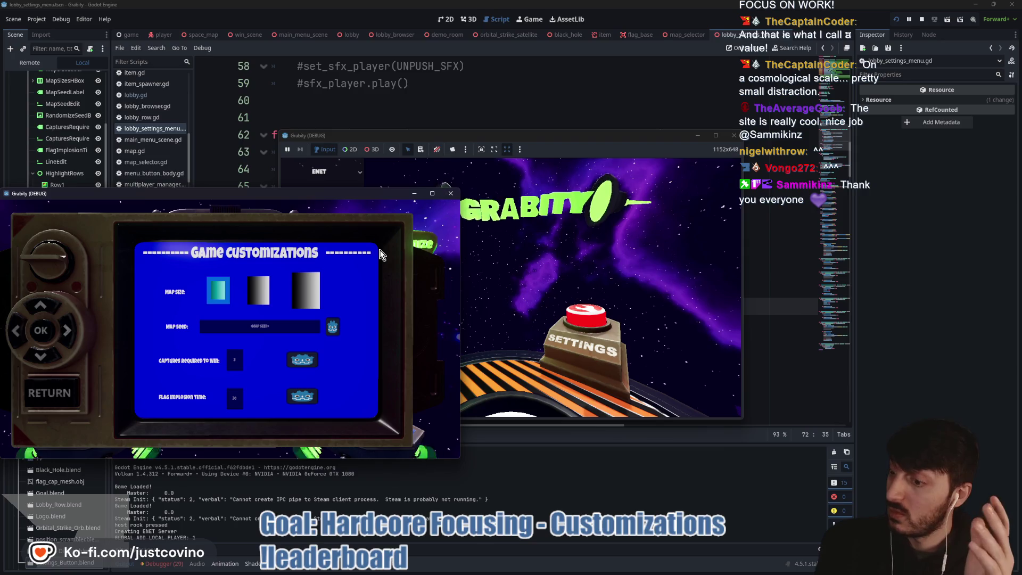
key(Escape)
Check focus moves between Map Size and Captures Required, select a map size square, then stop the game.
key(Down)
key(Down)
key(Down)
key(Up)
key(Up)
key(Up)
key(Down)
key(Down)
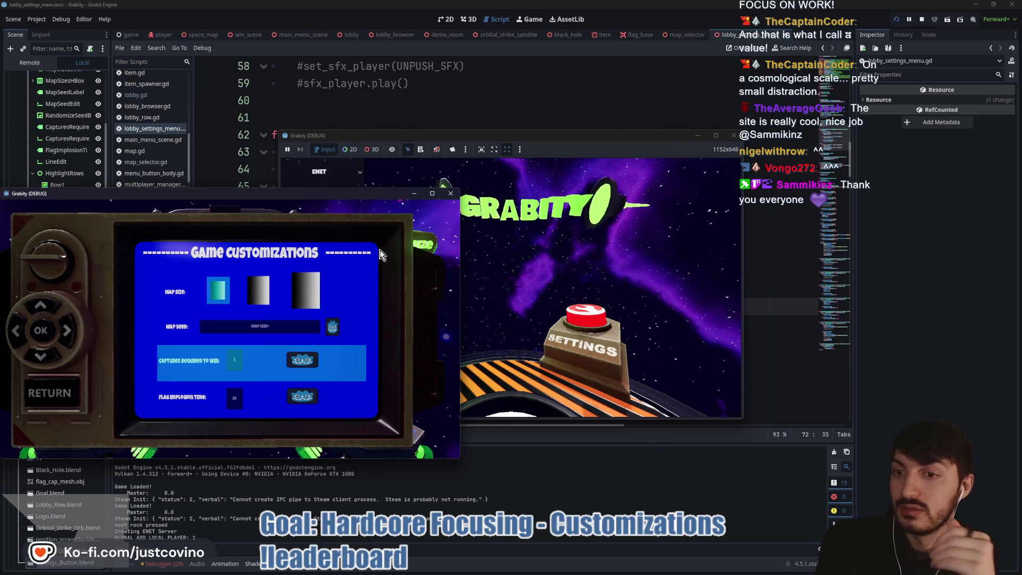
key(Up)
key(Up)
key(Return)
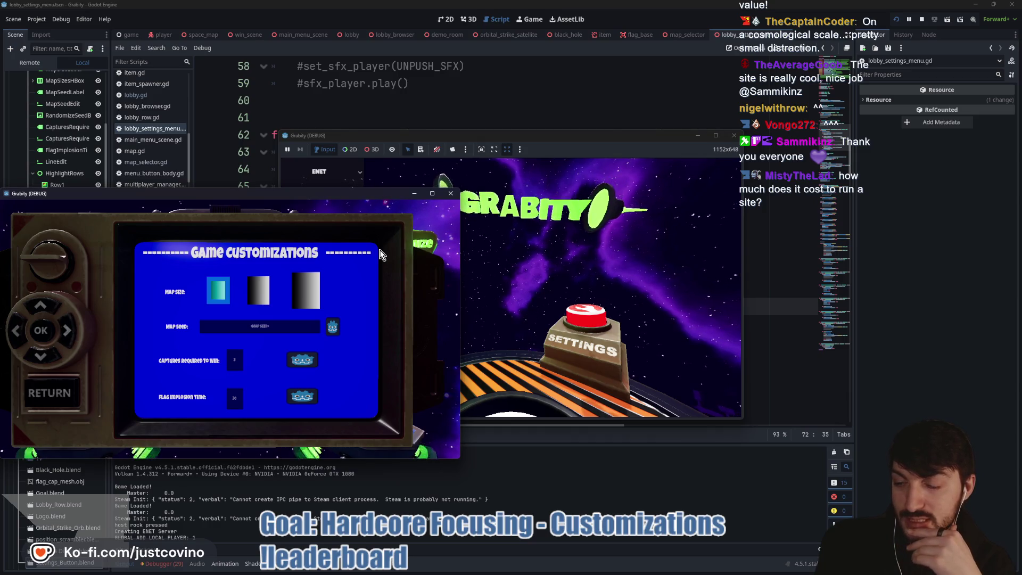
key(Escape)
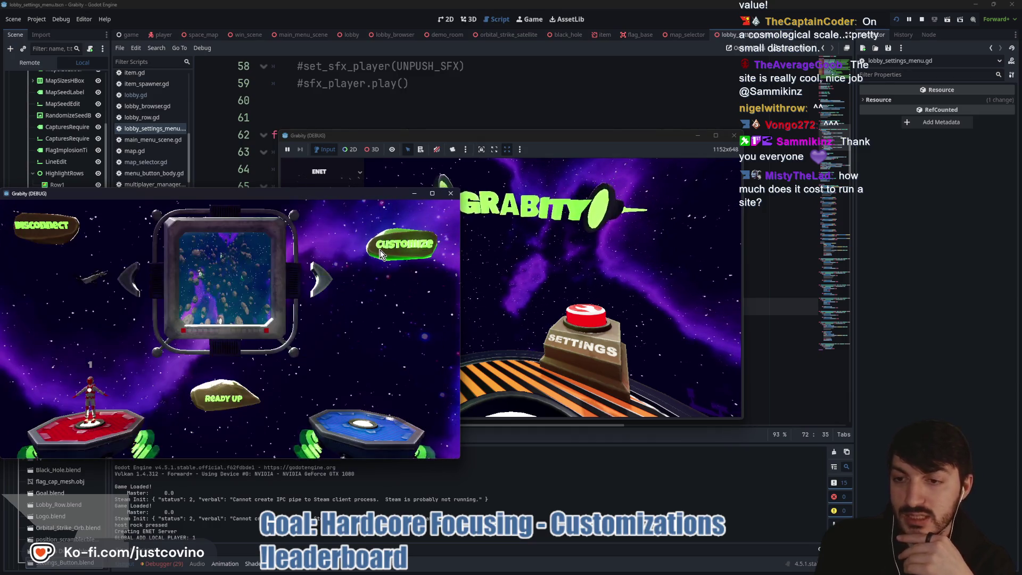
key(F8)
Review the is_holding check, is_selecting_column and map_size_columns usage in toggle_column_select.
click(470, 150)
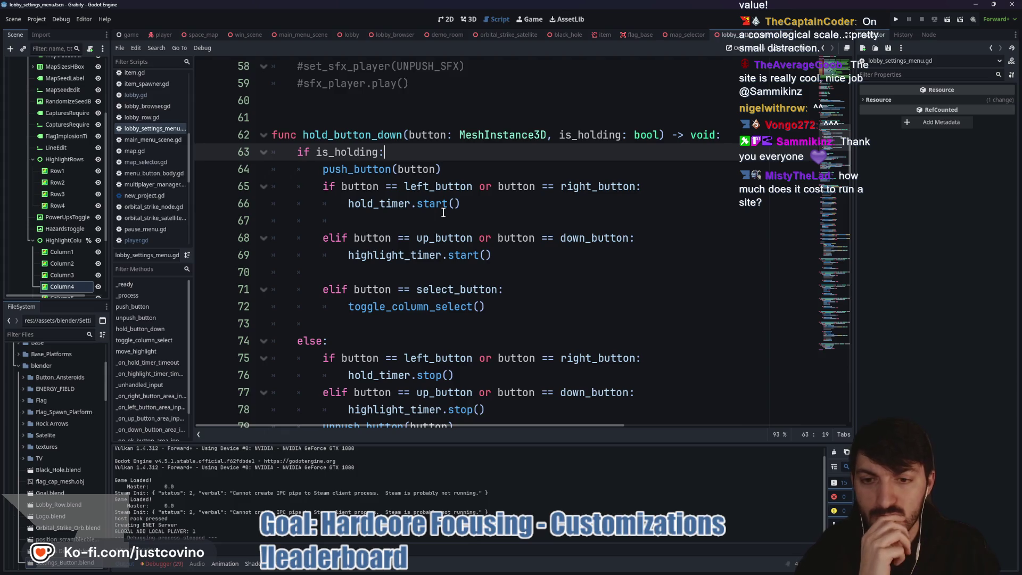
scroll(443, 212, down, 5)
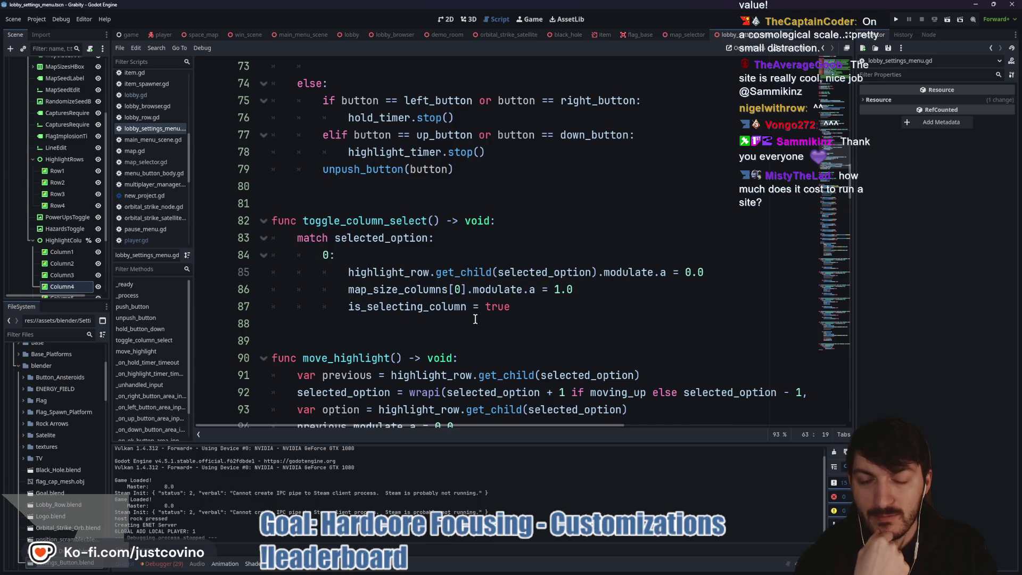
click(543, 314)
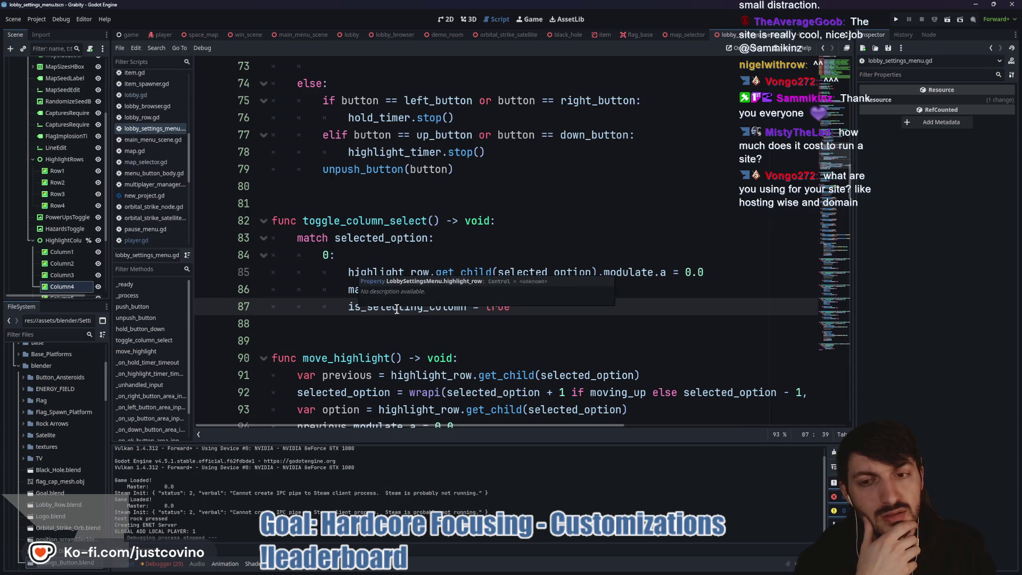
double_click(358, 289)
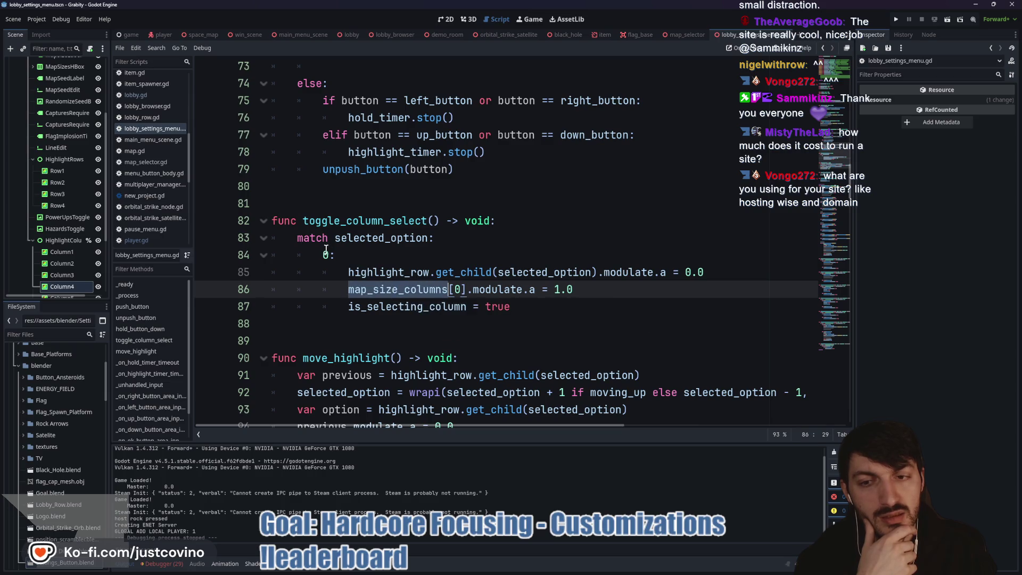
key(Up)
key(Up)
double_click(389, 288)
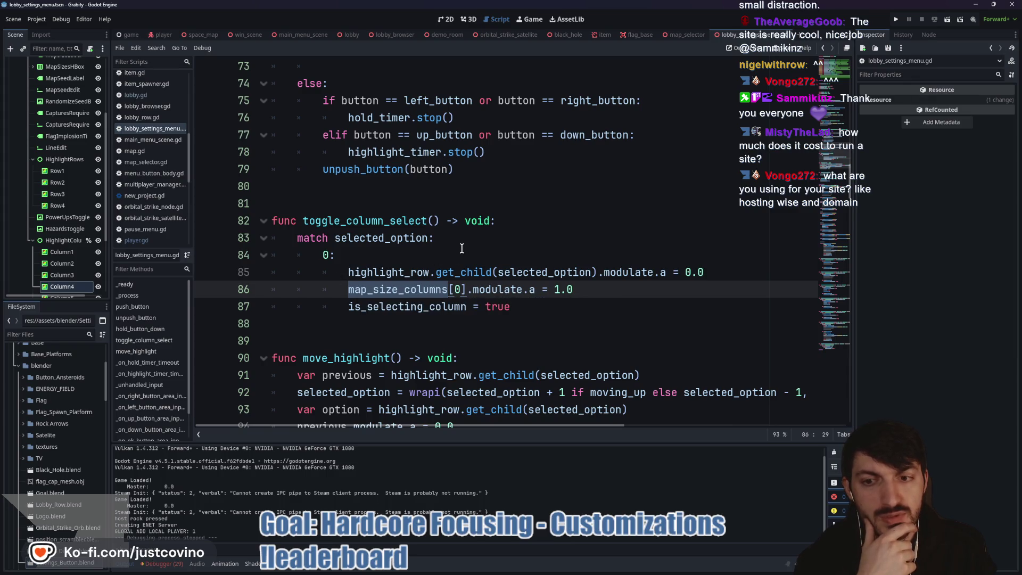
scroll(461, 247, down, 4)
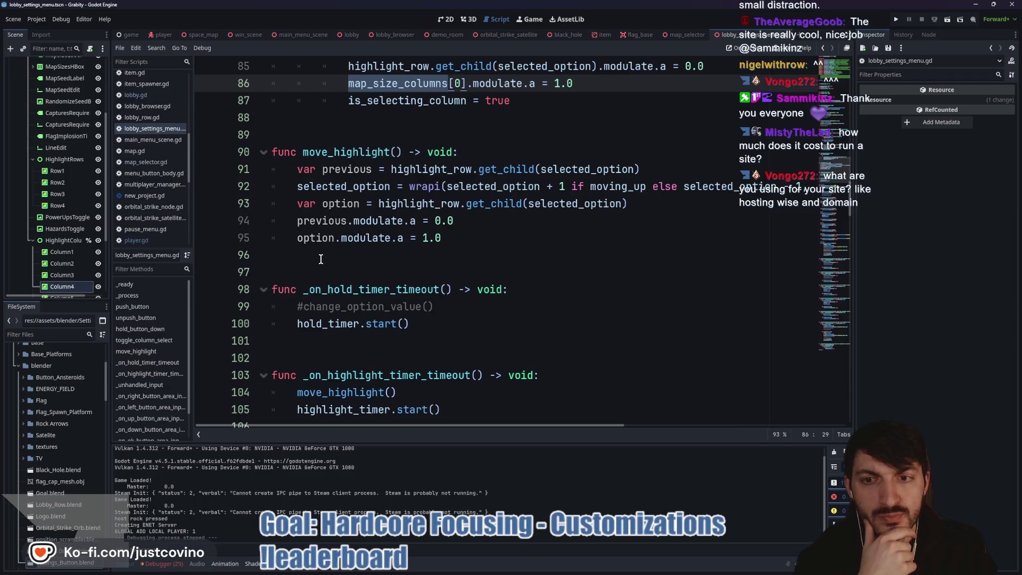
Look over move_highlight and insert a blank line below it.
drag(479, 236, 292, 176)
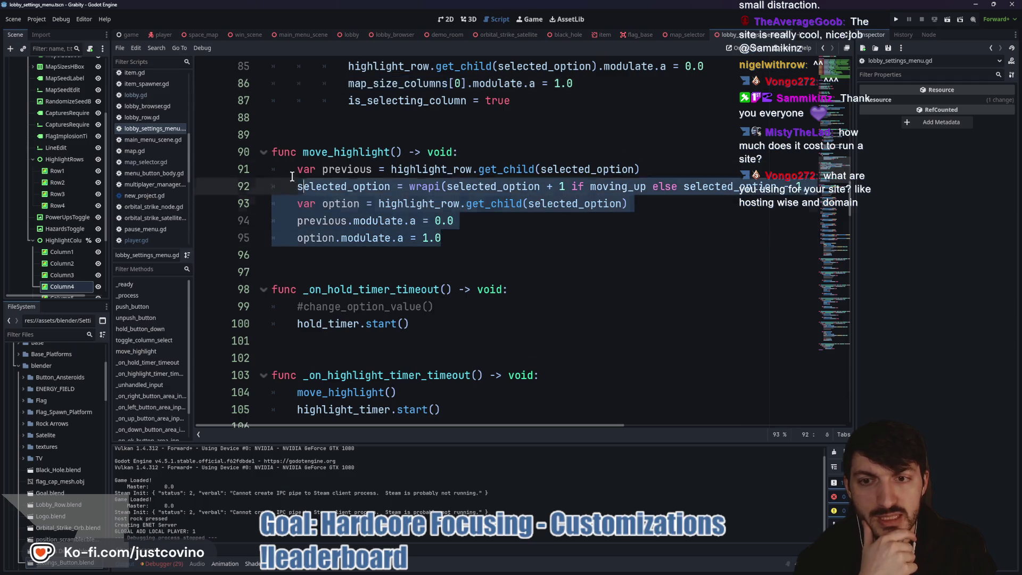
key(shift+Up)
key(shift+Up)
key(shift+Up)
click(307, 259)
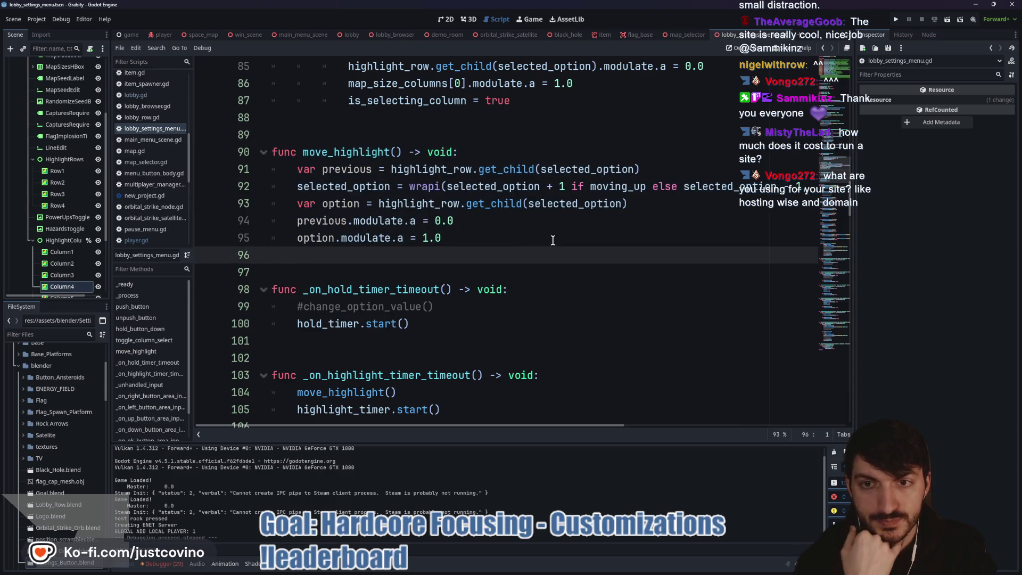
key(Return)
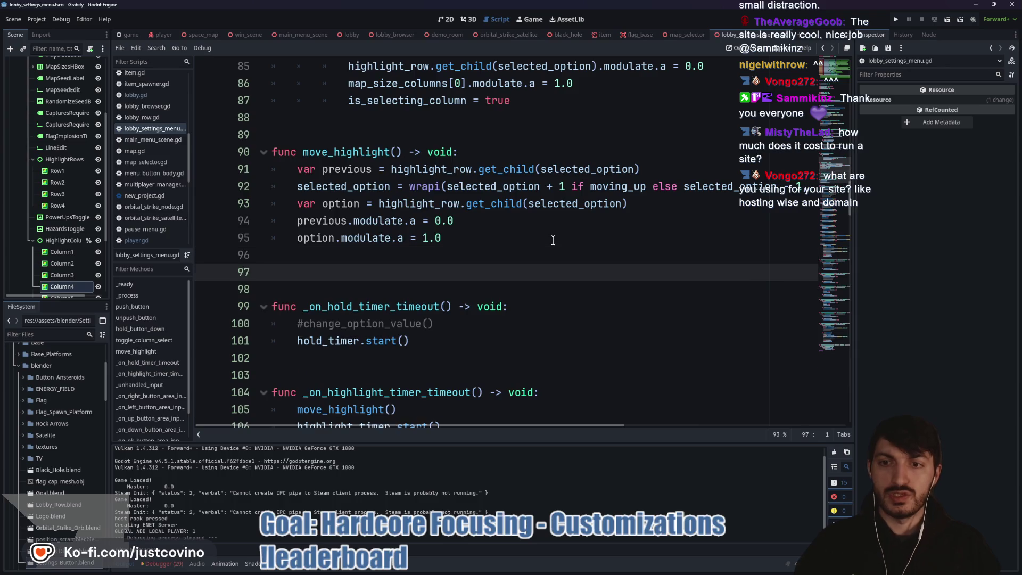
Add spacing and begin declaring func move_highlight_column with a column parameter.
key(Return)
key(Return)
key(Up)
key(Up)
key(Down)
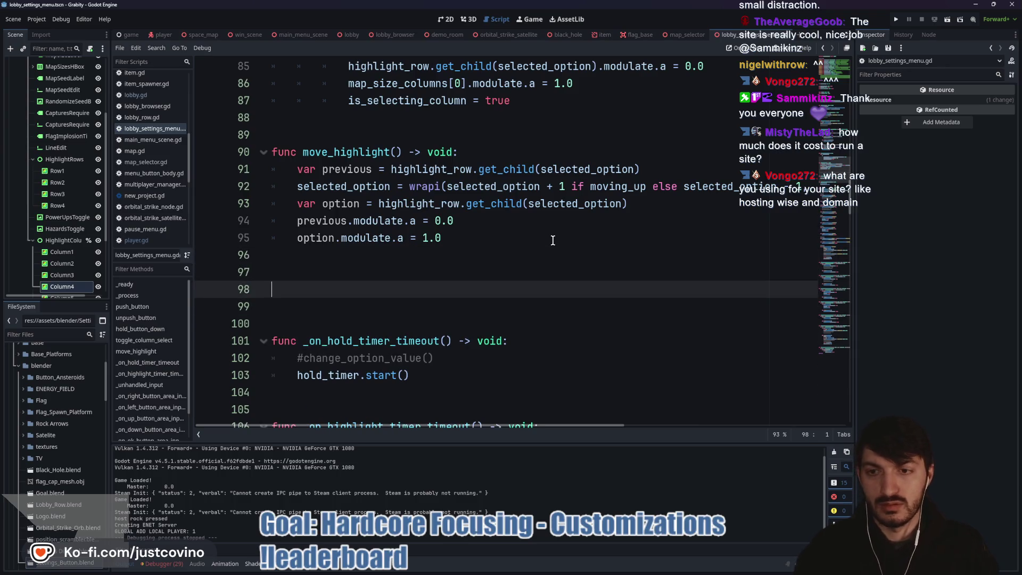
text(func move_hi)
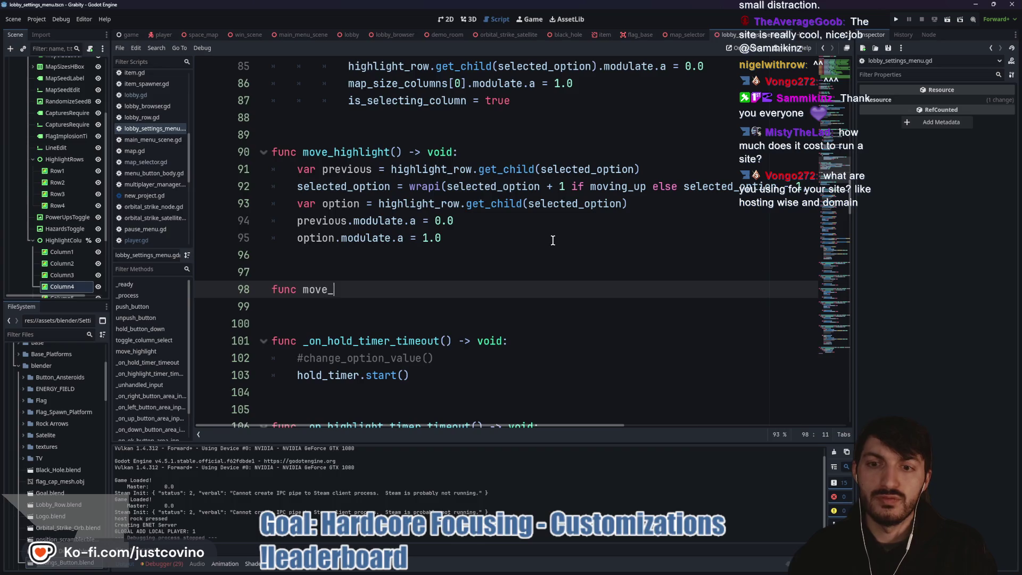
text(ghlight_ci)
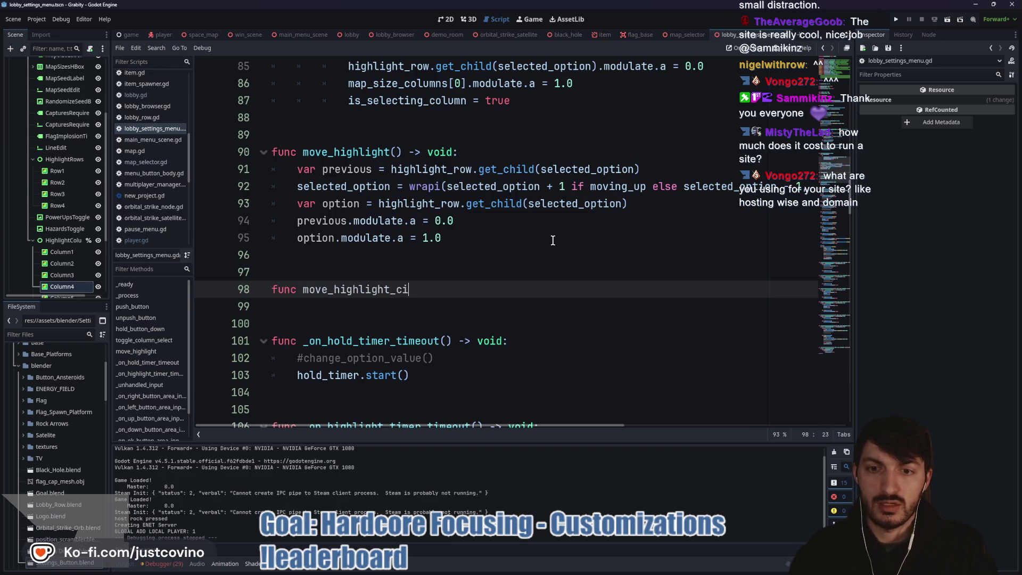
key(BackSpace)
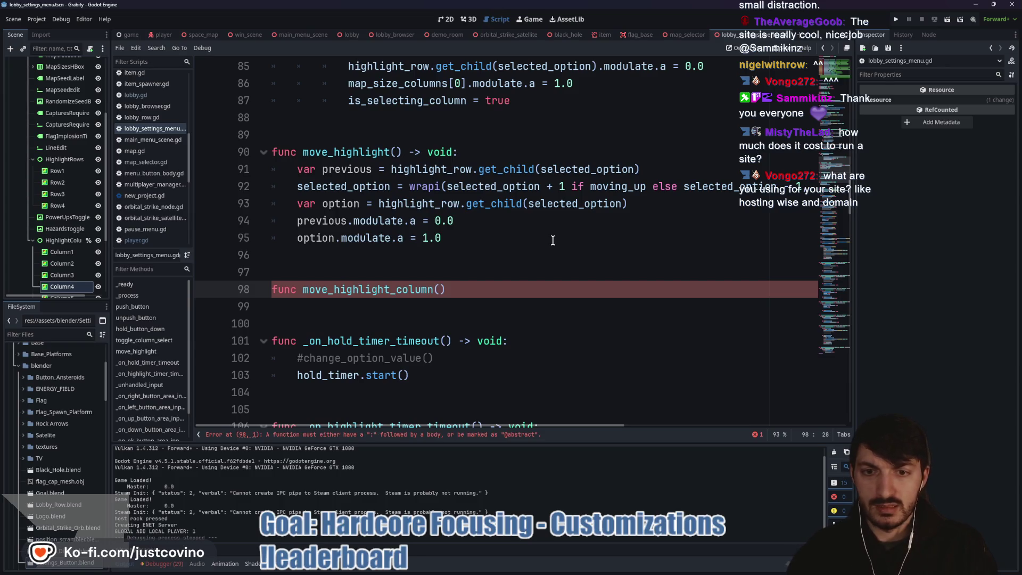
text(column:)
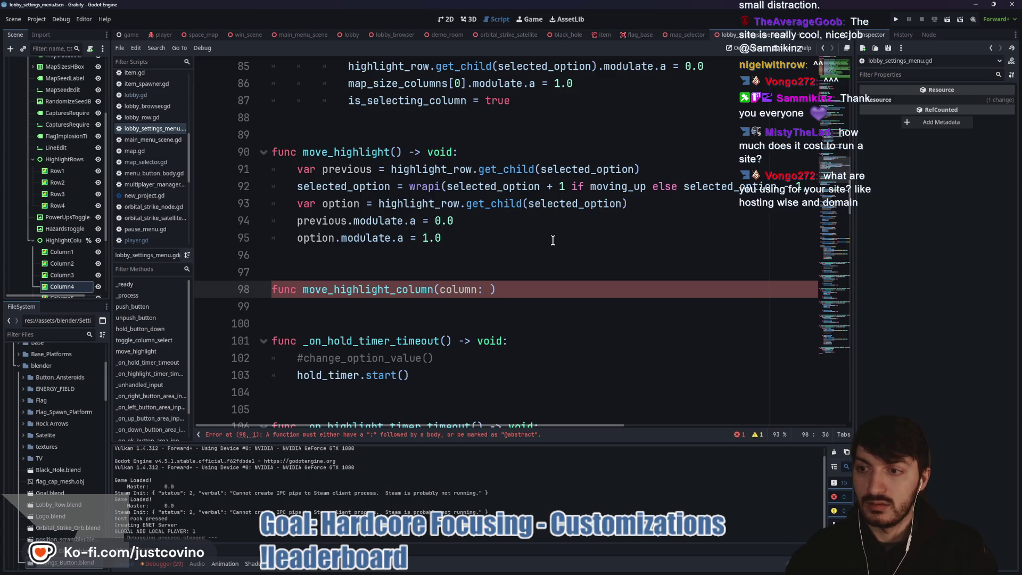
Type the parameter as Array[ColorRect] returning void, and start the body with previous = column.get_child(0).
text(Array)
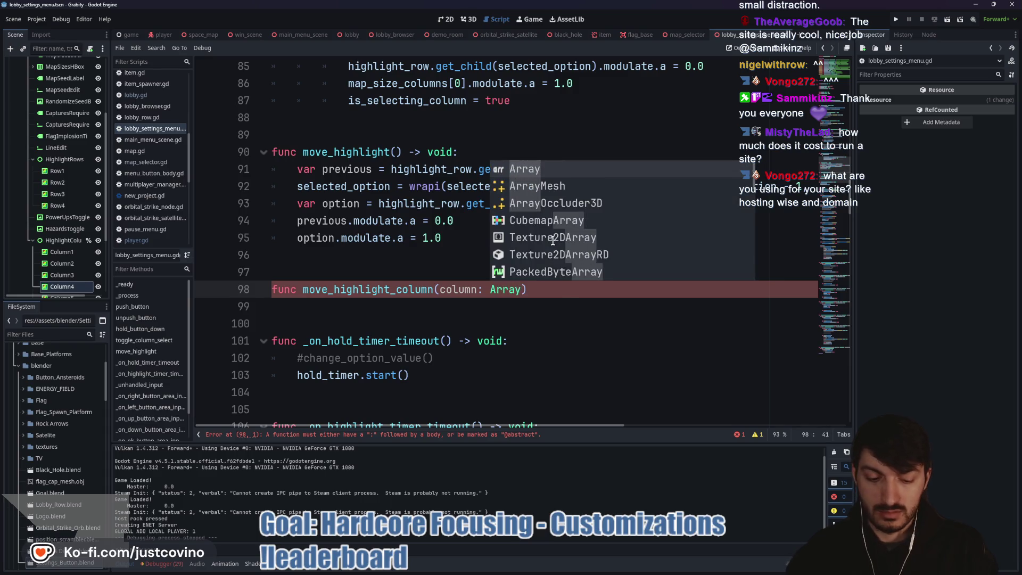
text([)
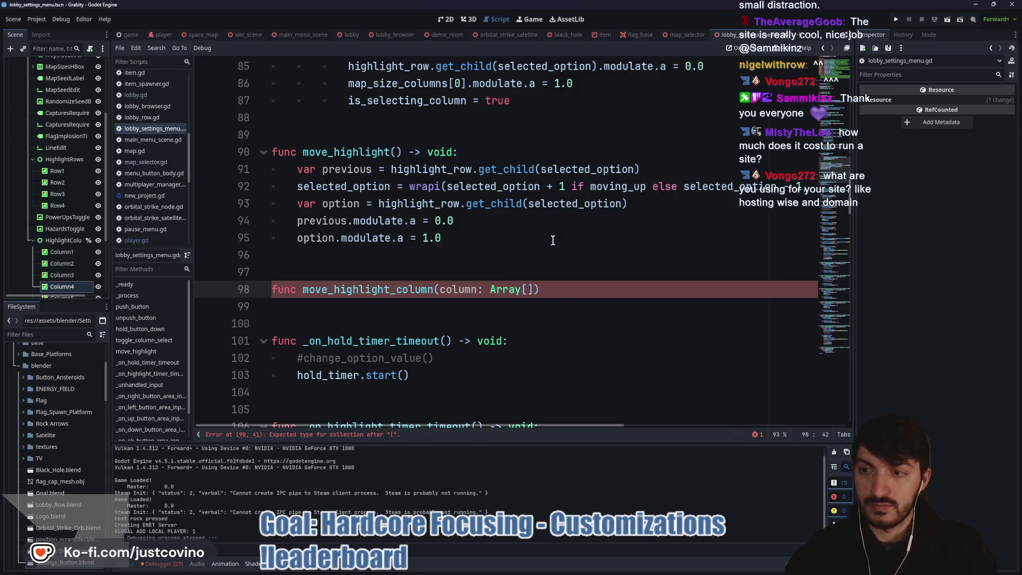
text(colorr)
key(Return)
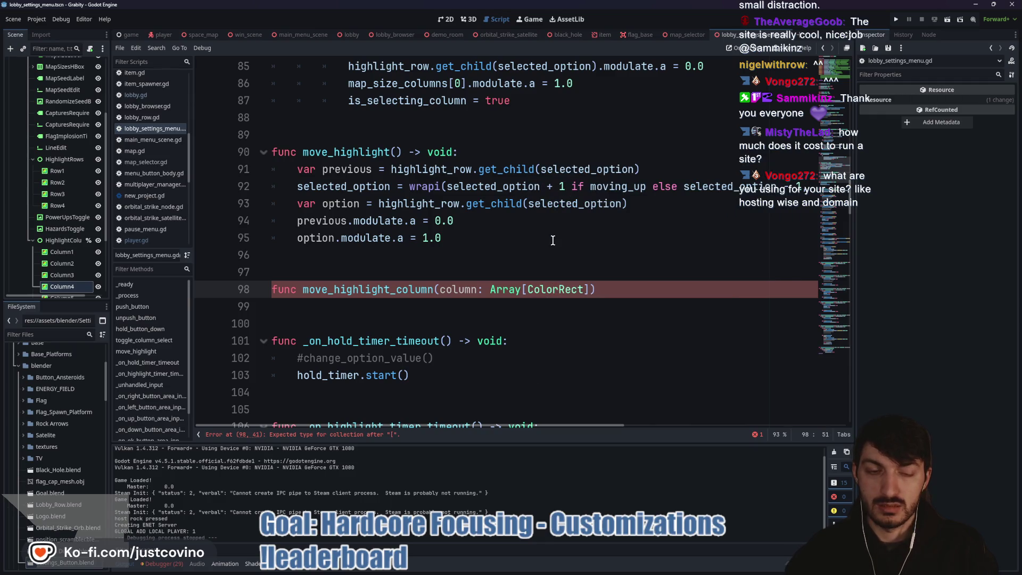
key(End)
text(-> void:)
key(Return)
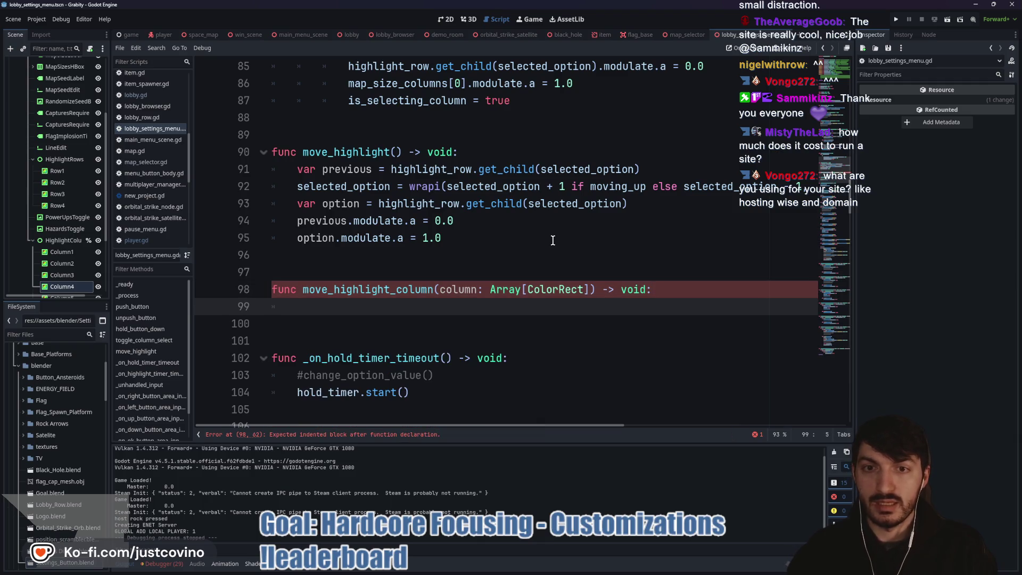
text(previou)
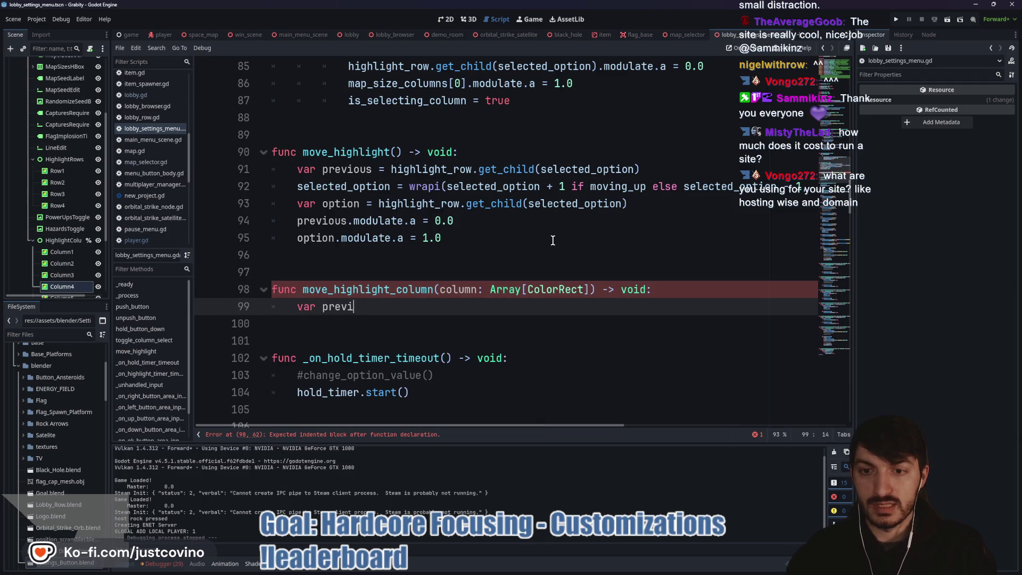
text(s = c)
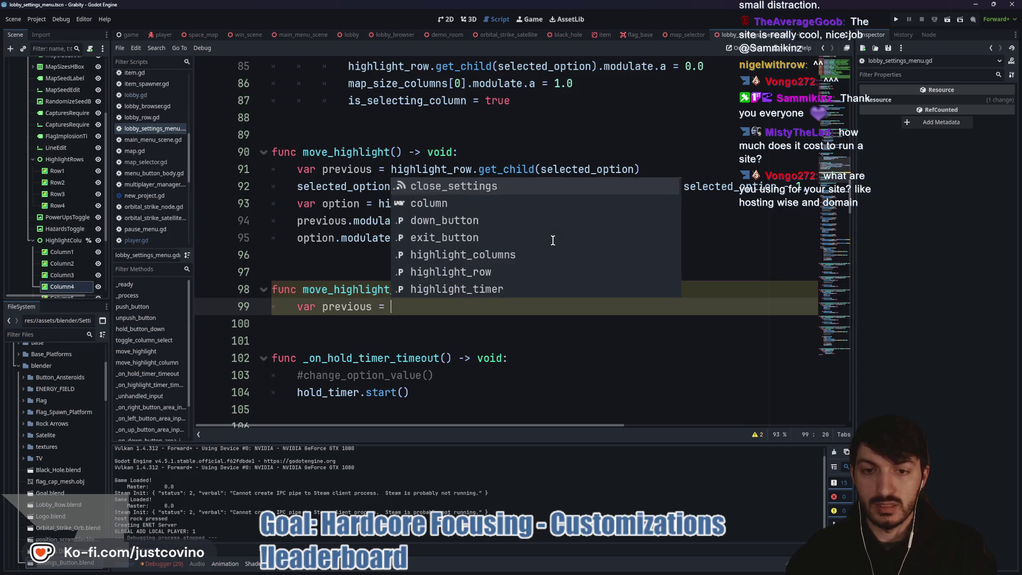
text(olumn.ge)
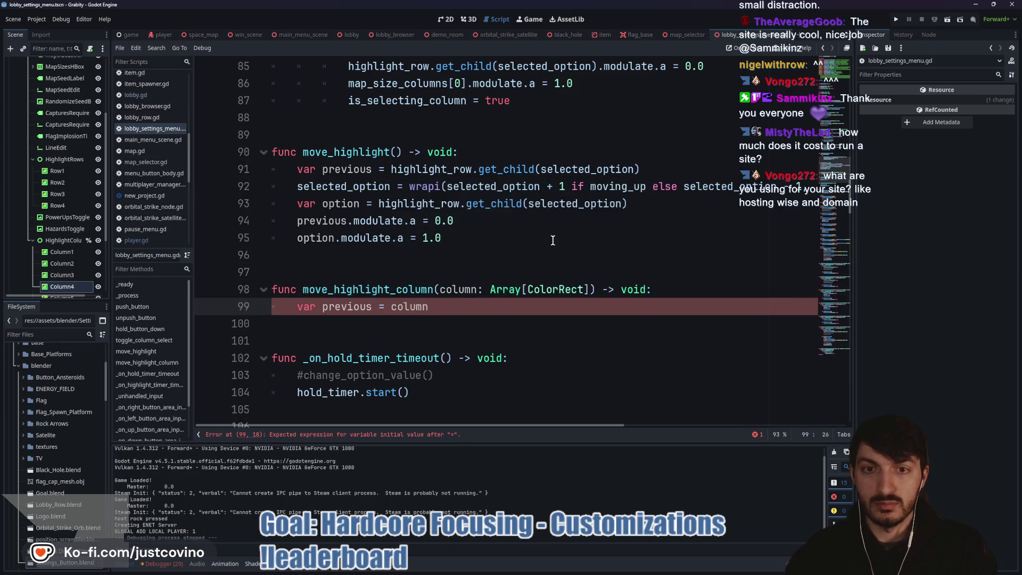
text(t_child(0)
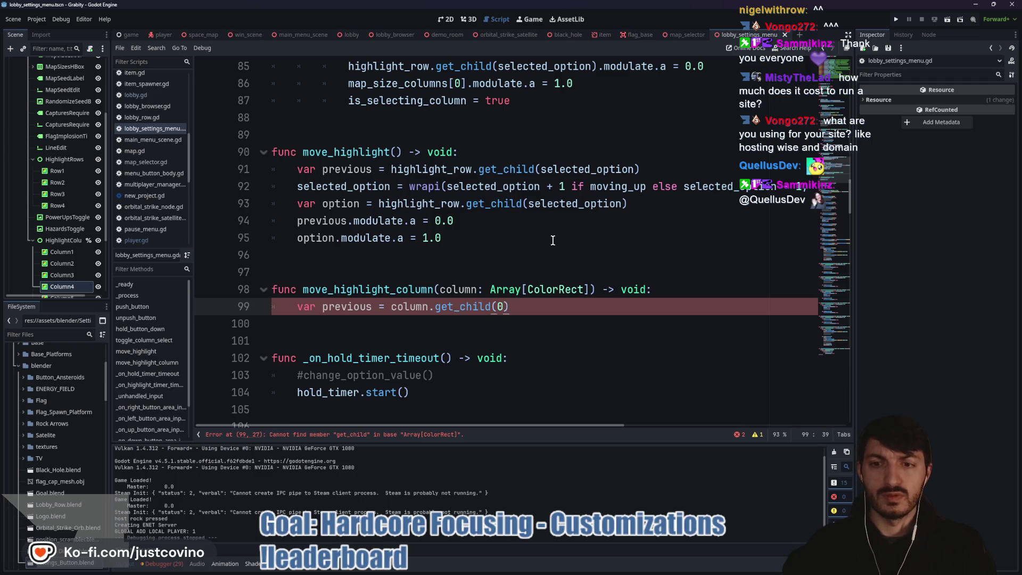
Change previous to use column[0] instead of column.get_child(0).
key(Return)
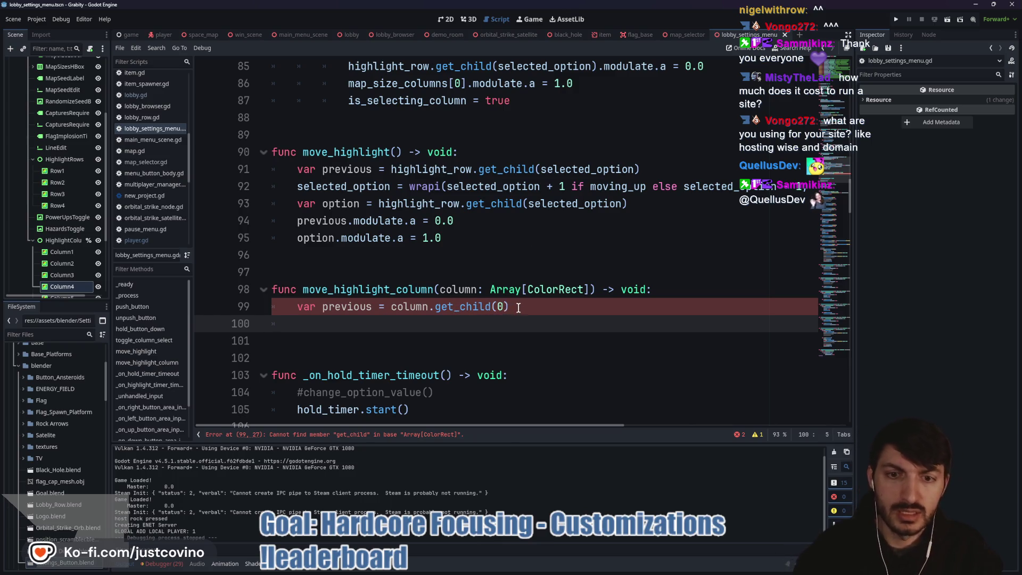
drag(509, 307, 429, 307)
text([0)
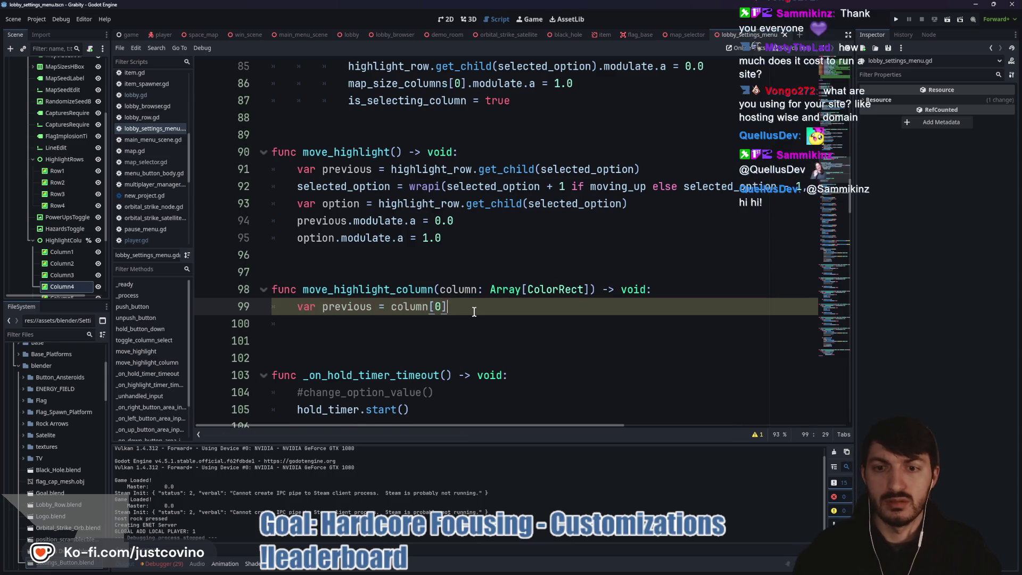
Start a new line assigning selected_option = wrapi(selected_option ...).
key(Return)
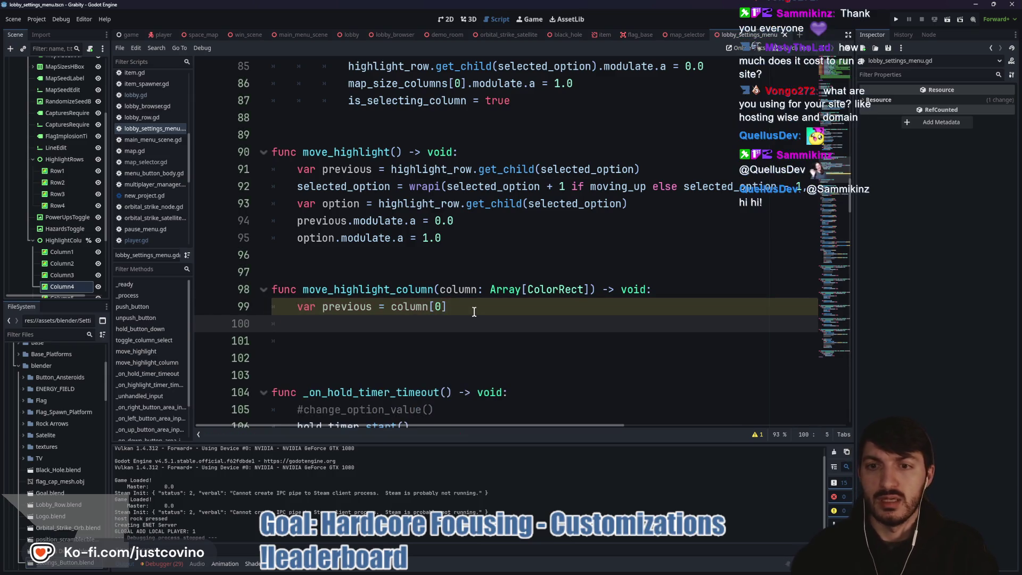
text(sele)
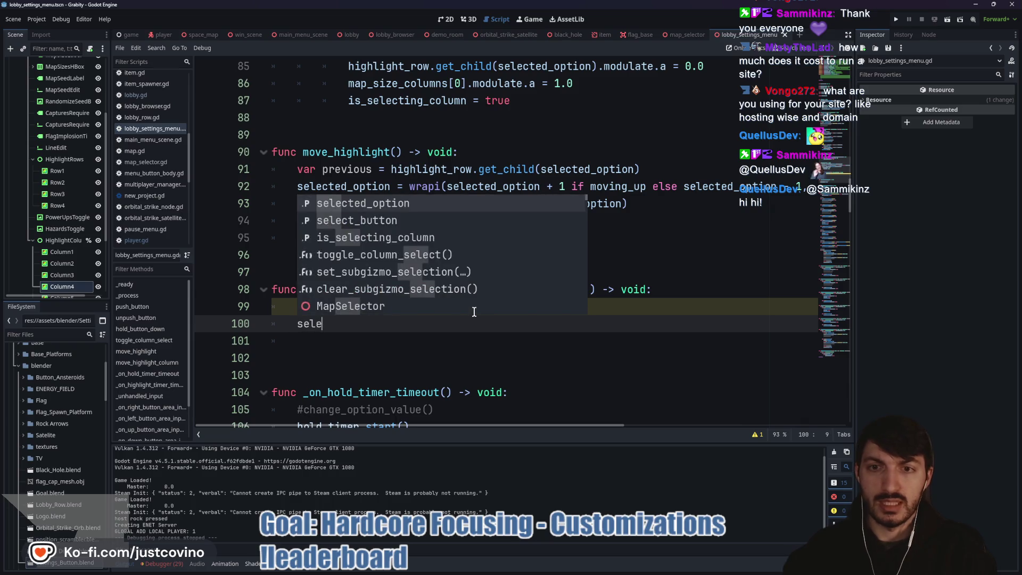
key(Return)
text(= wrapi)
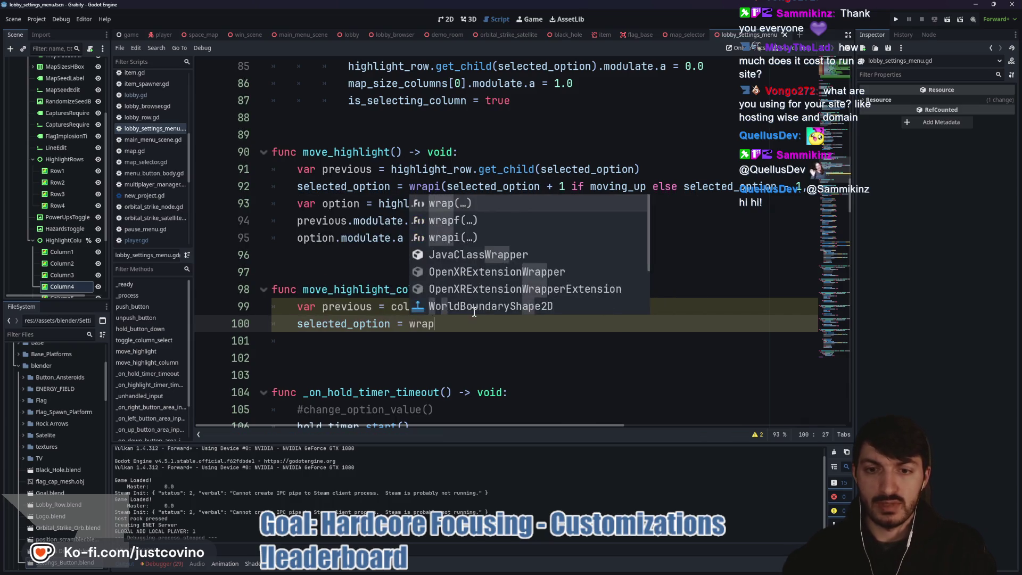
key(Return)
text(sele)
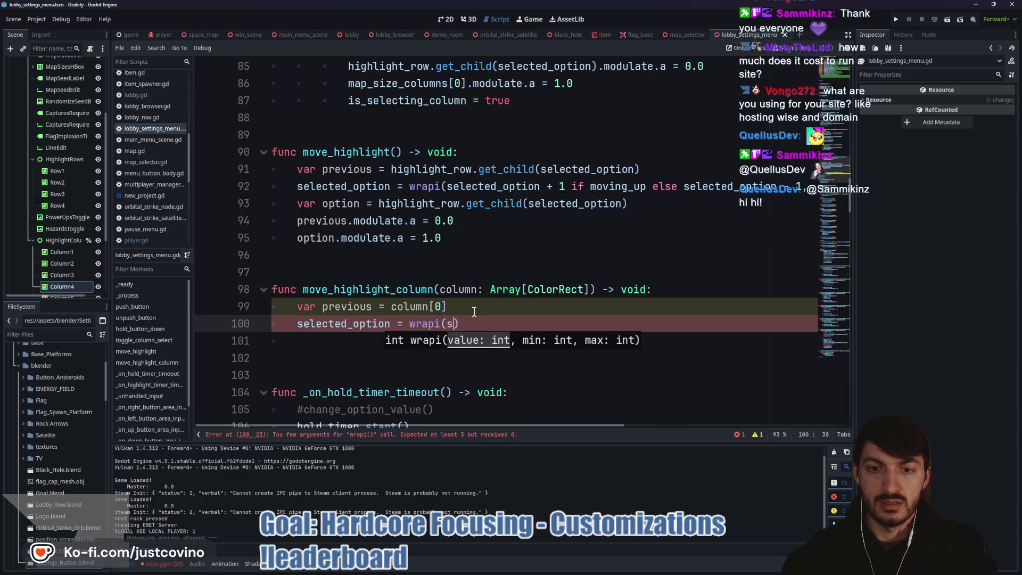
key(Return)
Complete the wrapi arguments as '+ 1 if moving_right else selected_option -1, column.size()'.
text(+ 1)
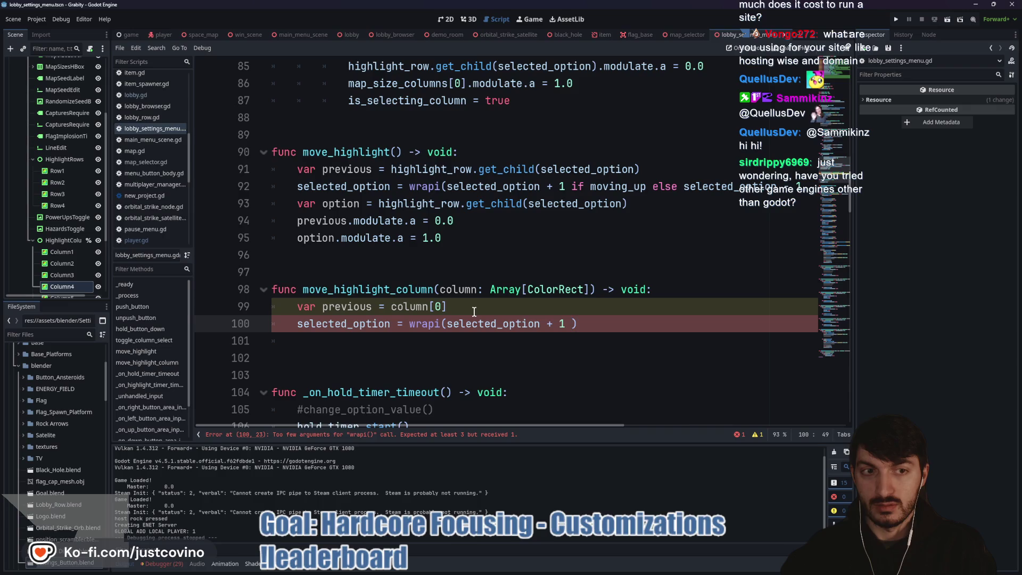
text(if moving_)
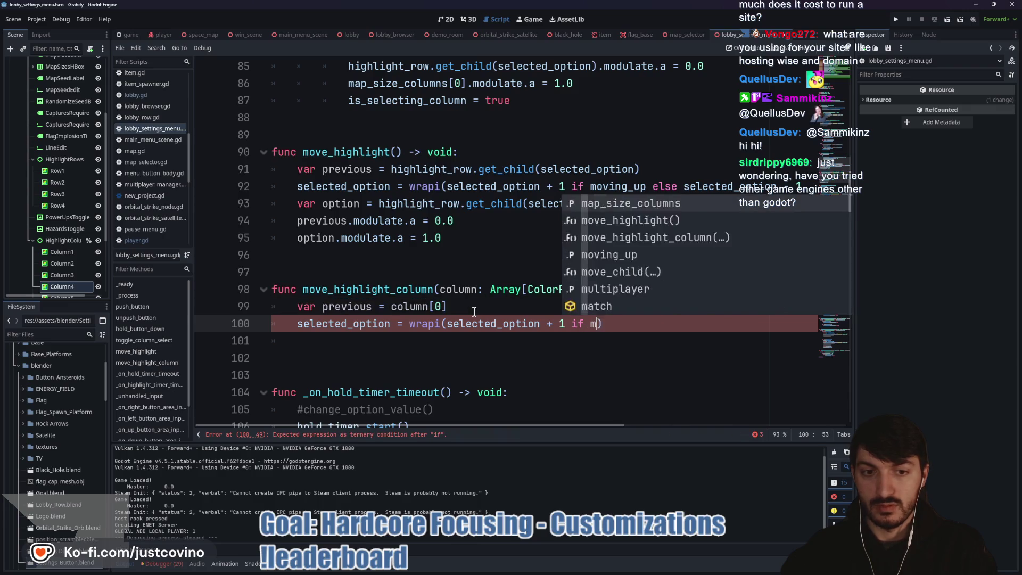
text(right )
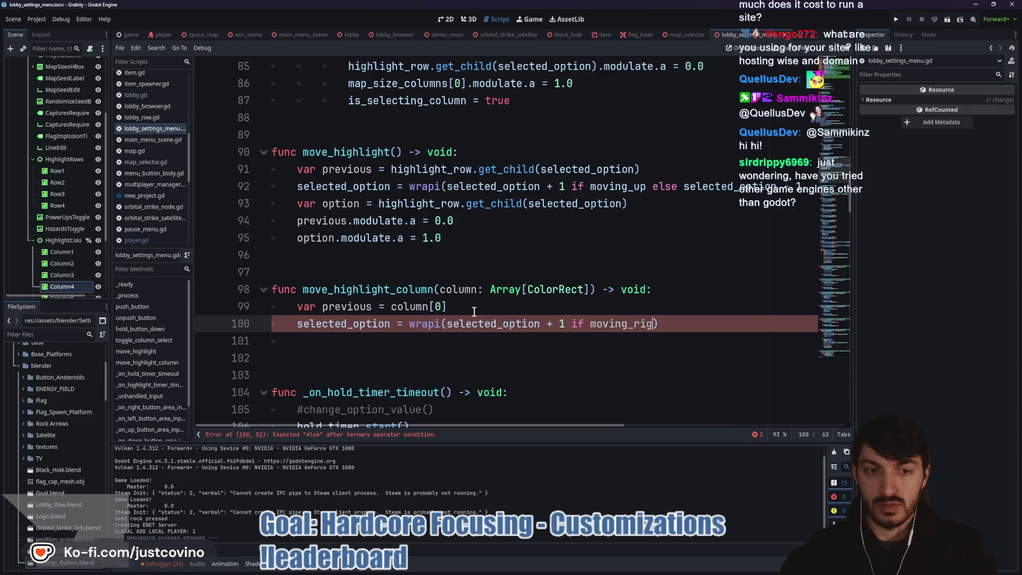
text(else selecte)
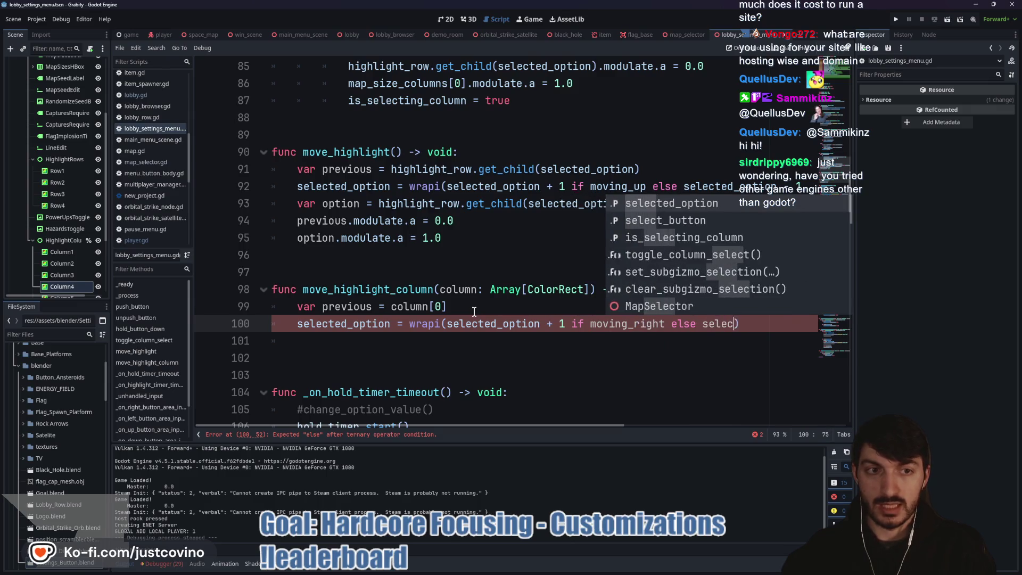
key(Return)
text(-1,)
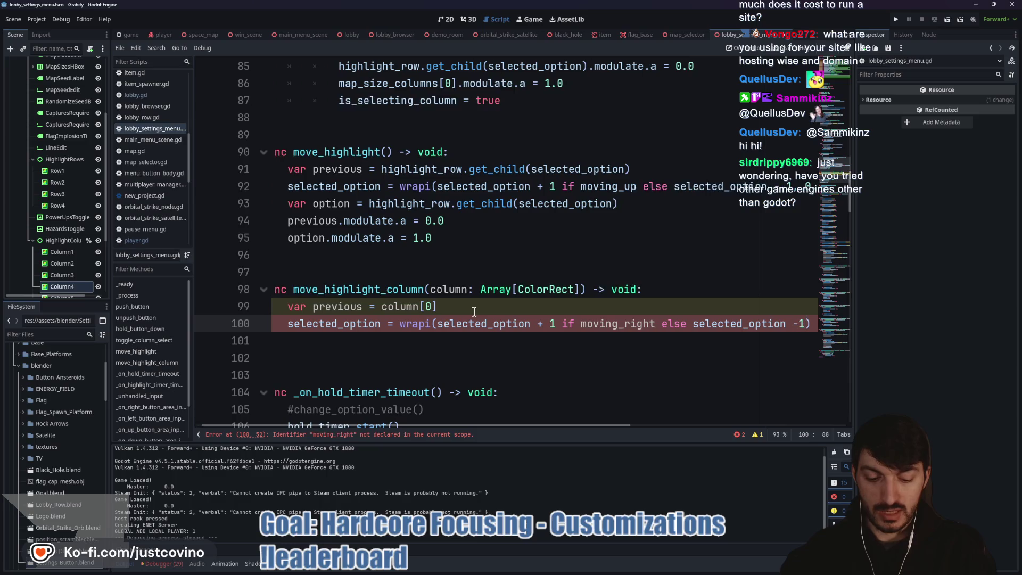
scroll(452, 318, right, 5)
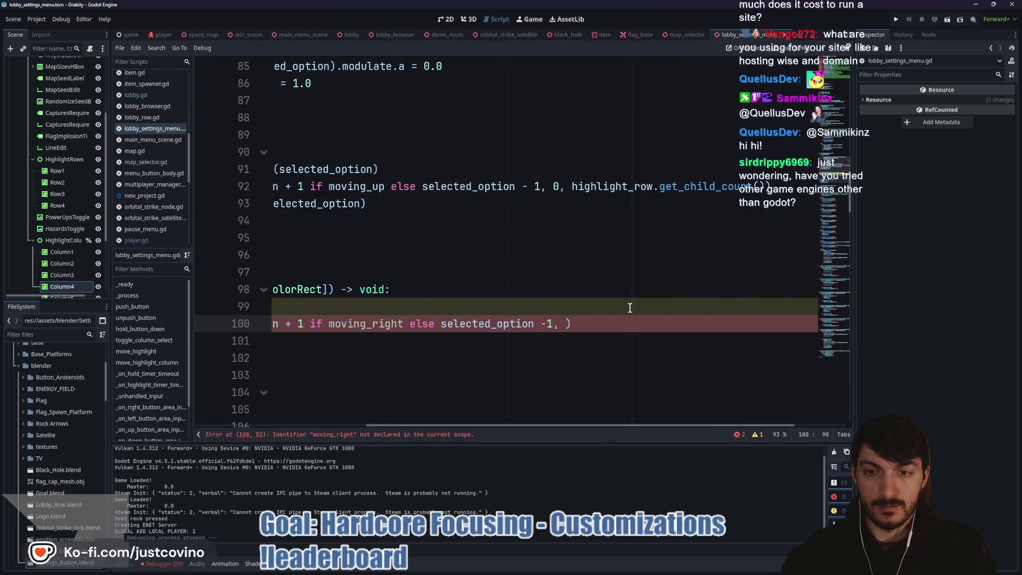
text(column)
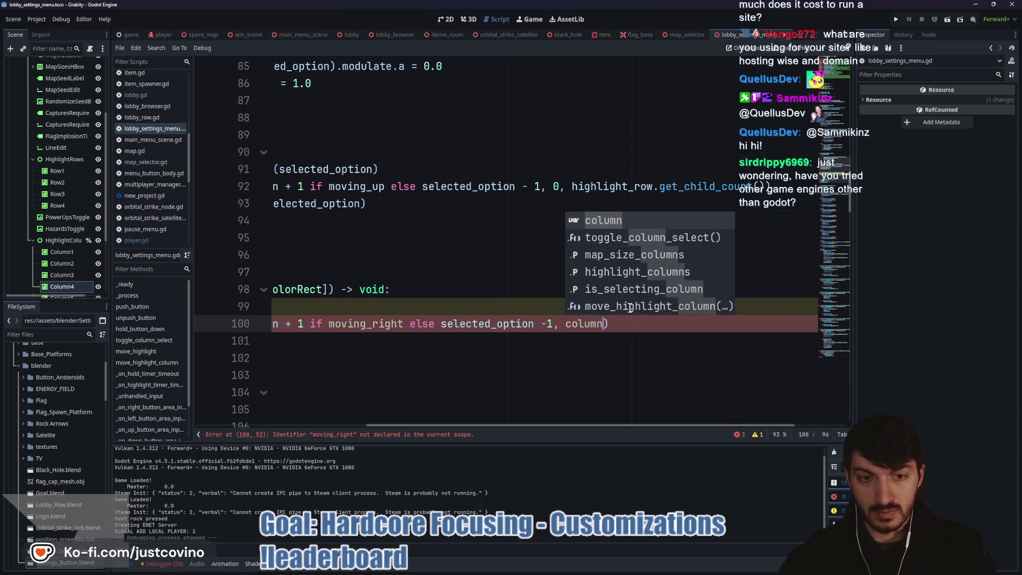
text(.siz)
key(Return)
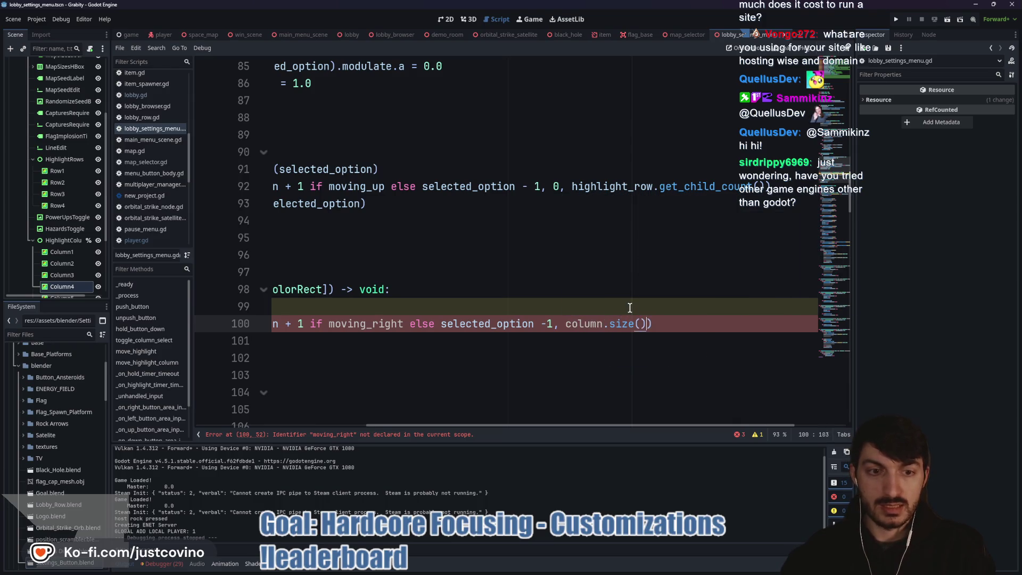
scroll(602, 319, left, 5)
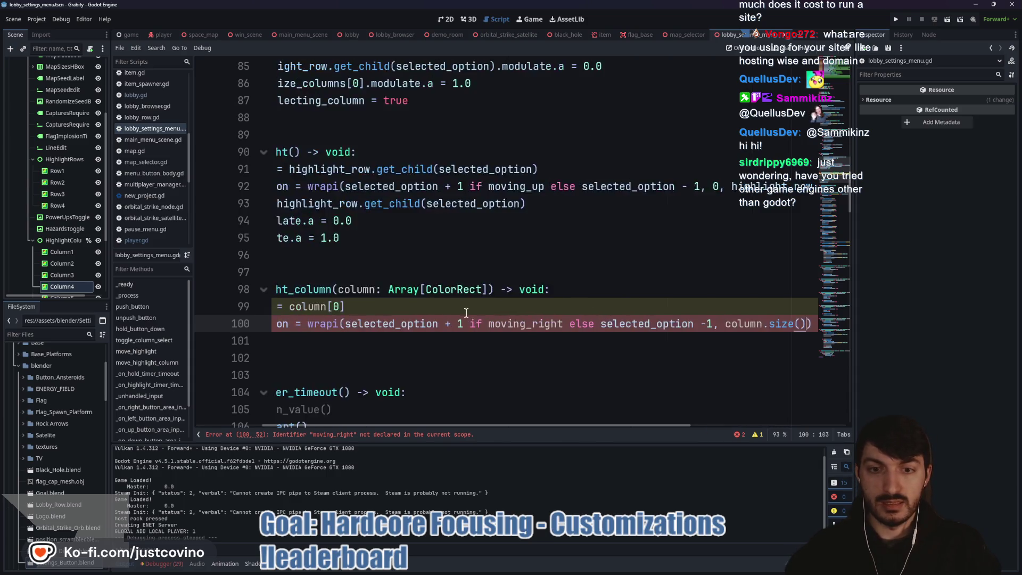
scroll(406, 324, up, 20)
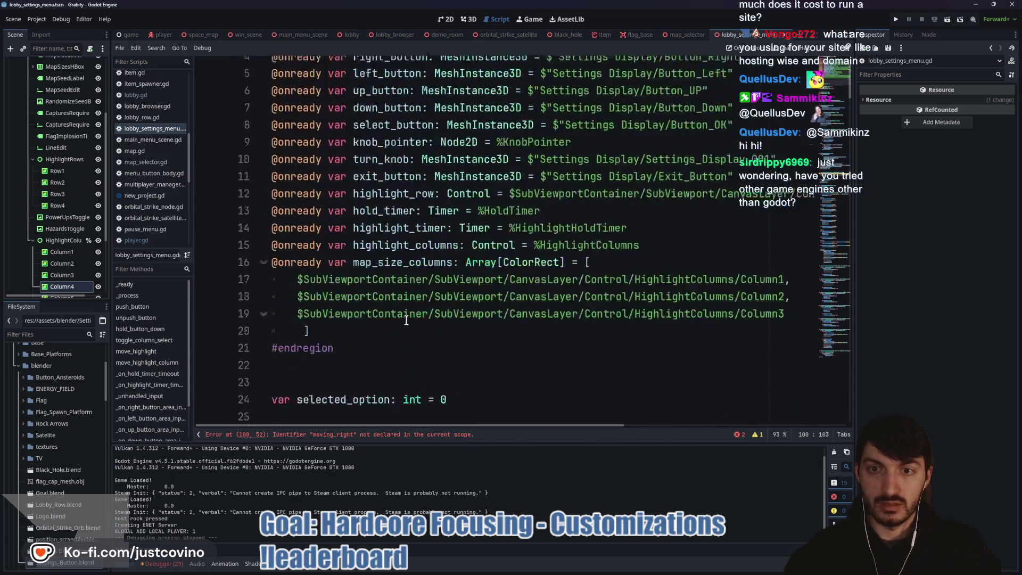
Add 'var moving_right: bool = false' below moving_up and save with Ctrl+S.
scroll(408, 320, down, 4)
click(518, 294)
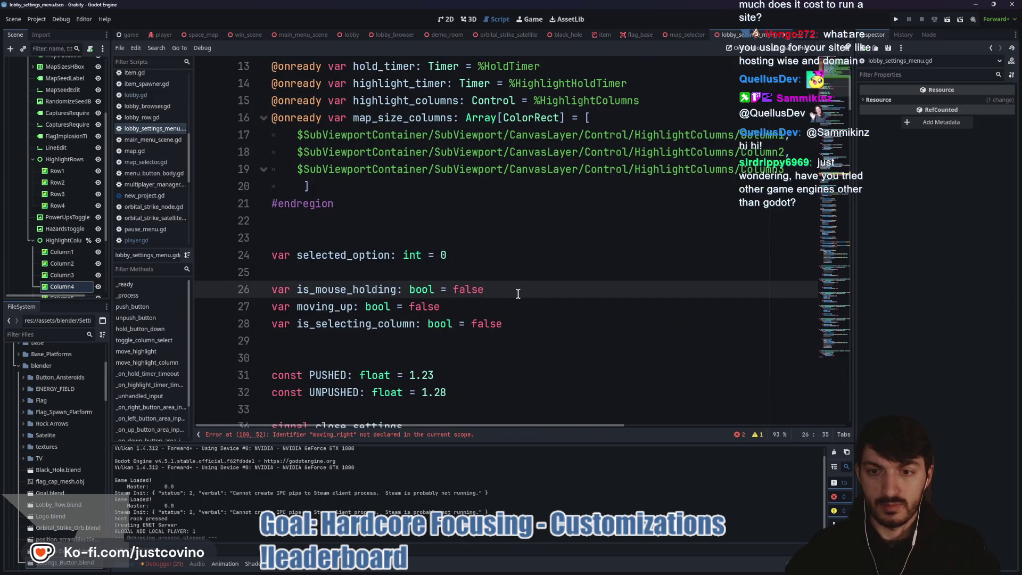
click(468, 306)
key(Return)
text(var movi)
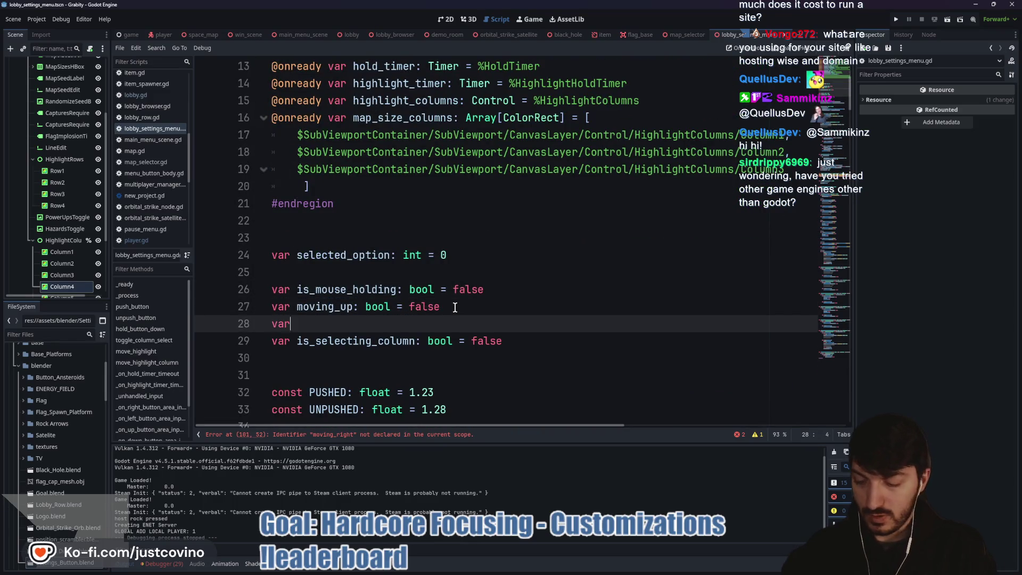
text(ng_right: b)
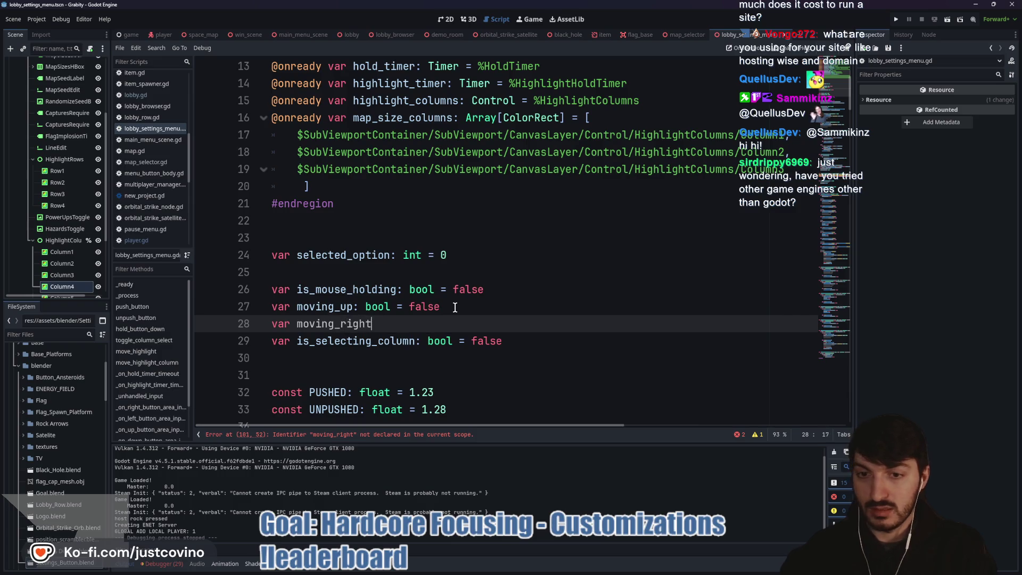
text(ool = false)
key(ctrl+s)
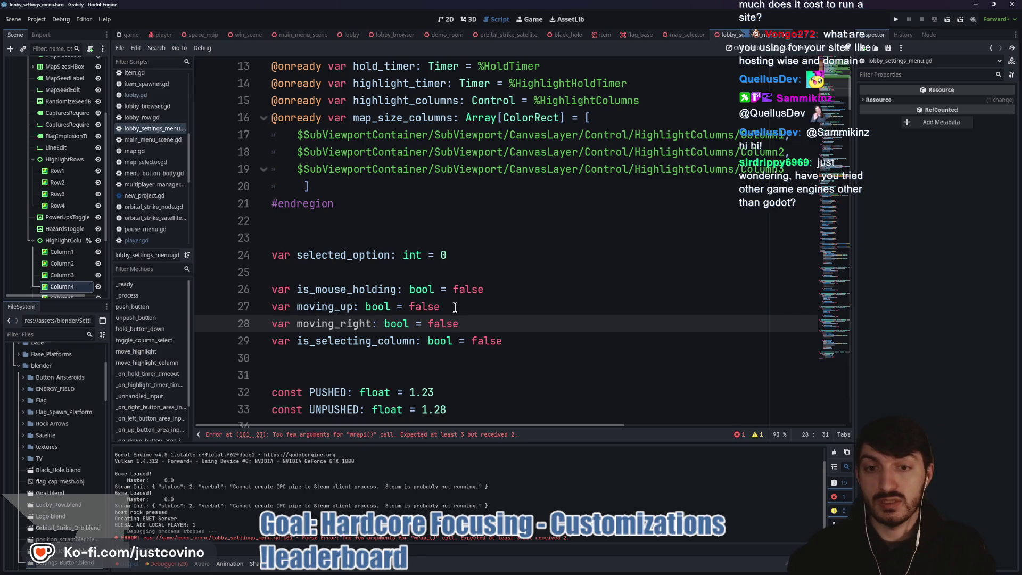
scroll(500, 330, down, 13)
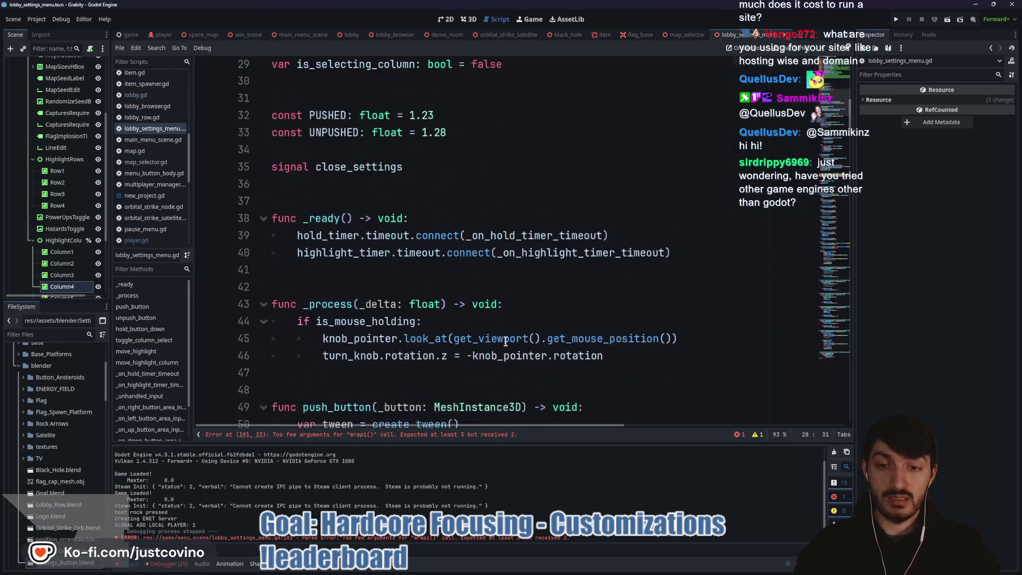
Insert 0 as the wrapi minimum so it wraps between 0 and column.size().
scroll(493, 342, down, 7)
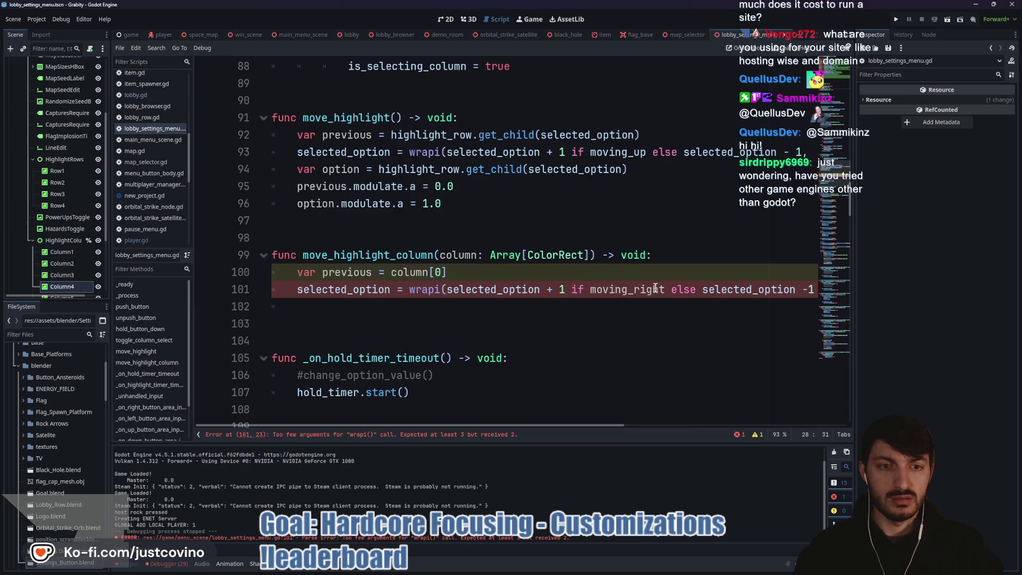
scroll(655, 287, right, 3)
scroll(645, 290, right, 4)
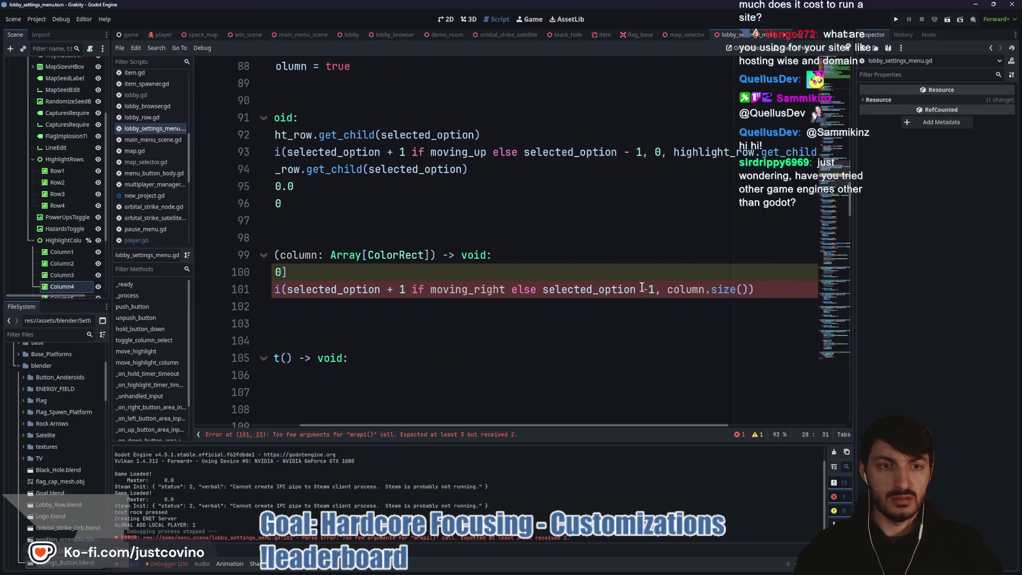
click(661, 288)
text(0,)
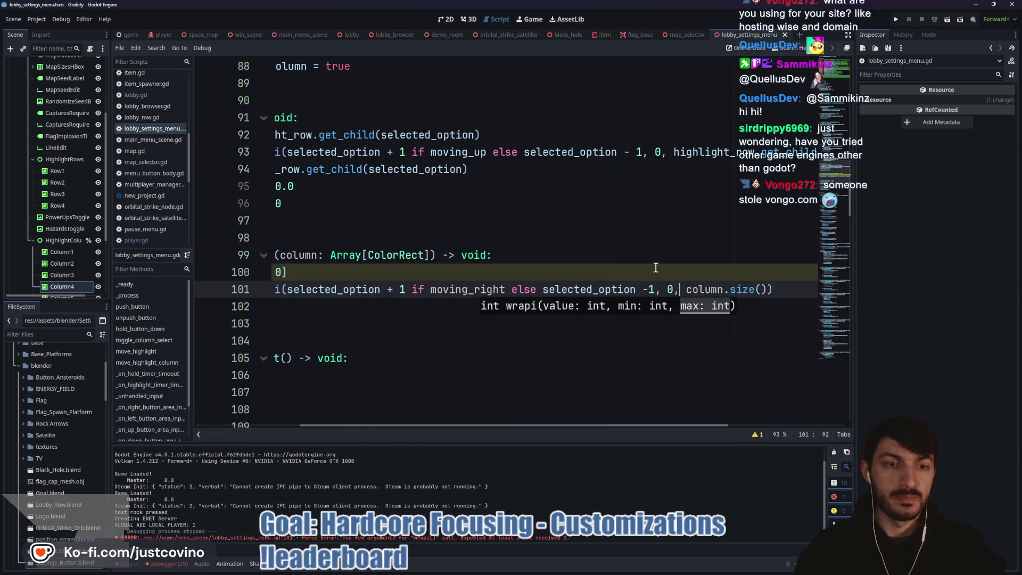
click(656, 268)
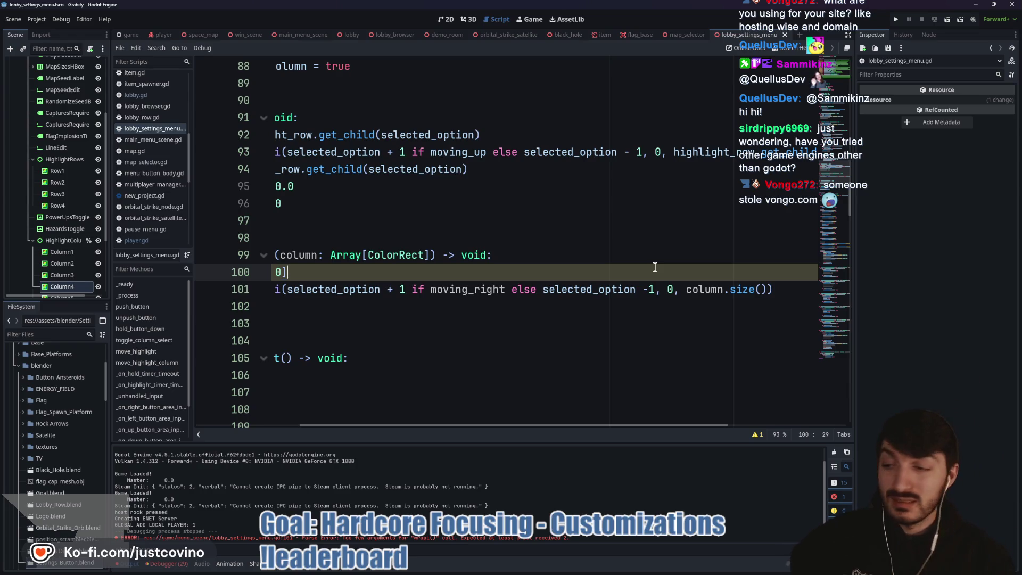
Save the script and start line 102 with 'var option = column'.
scroll(553, 291, left, 3)
click(374, 311)
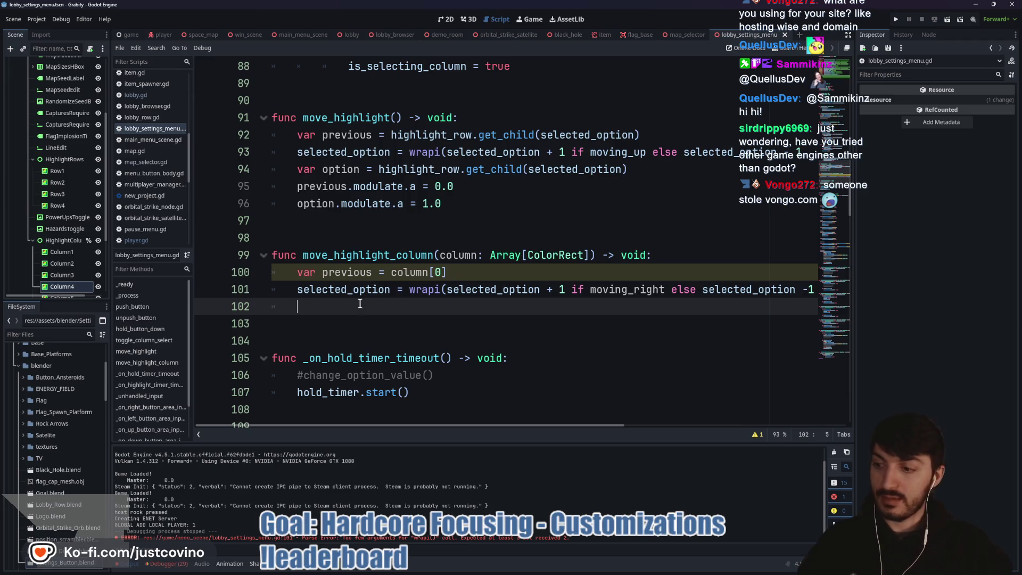
key(ctrl+s)
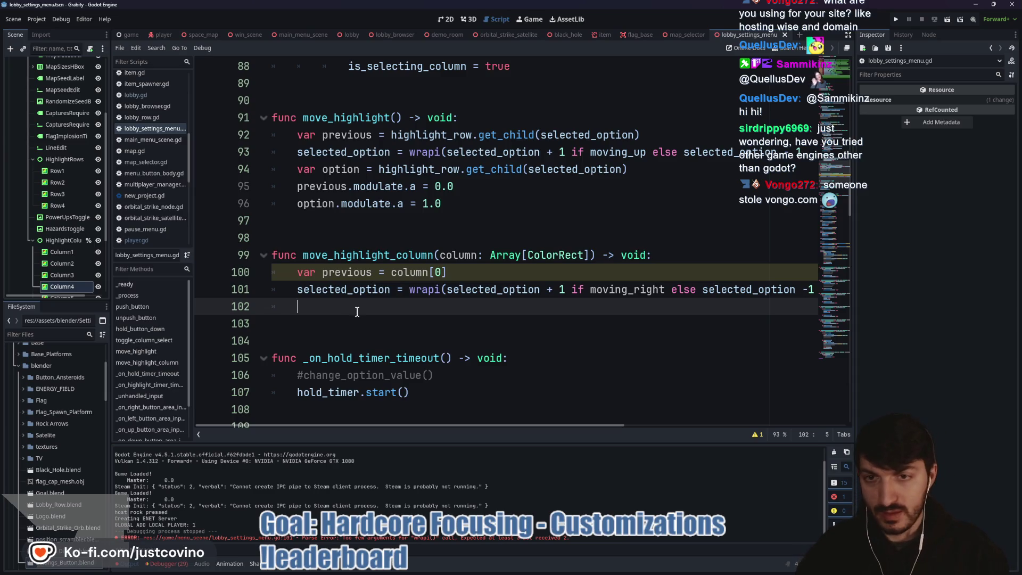
text(var)
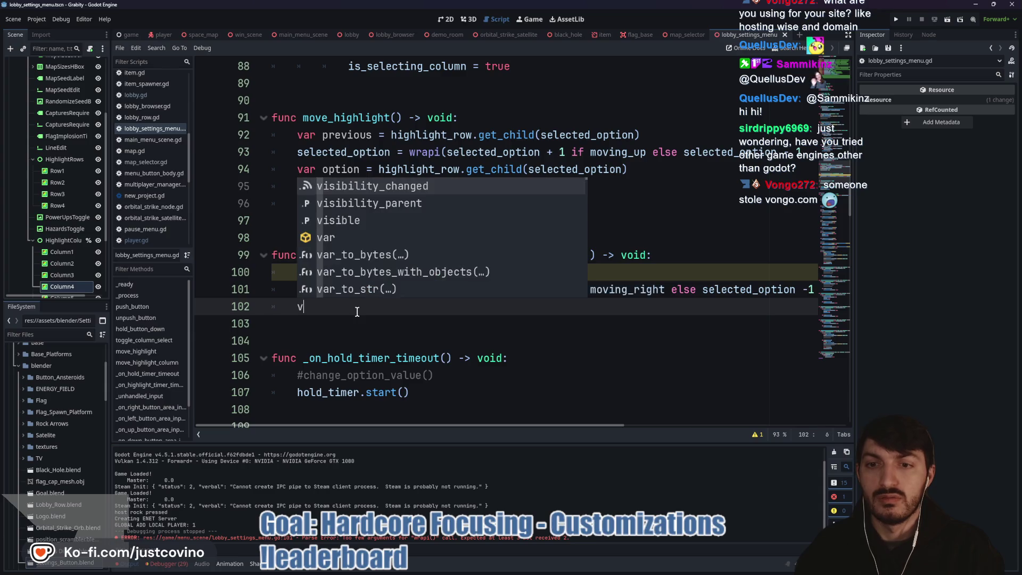
text( option = )
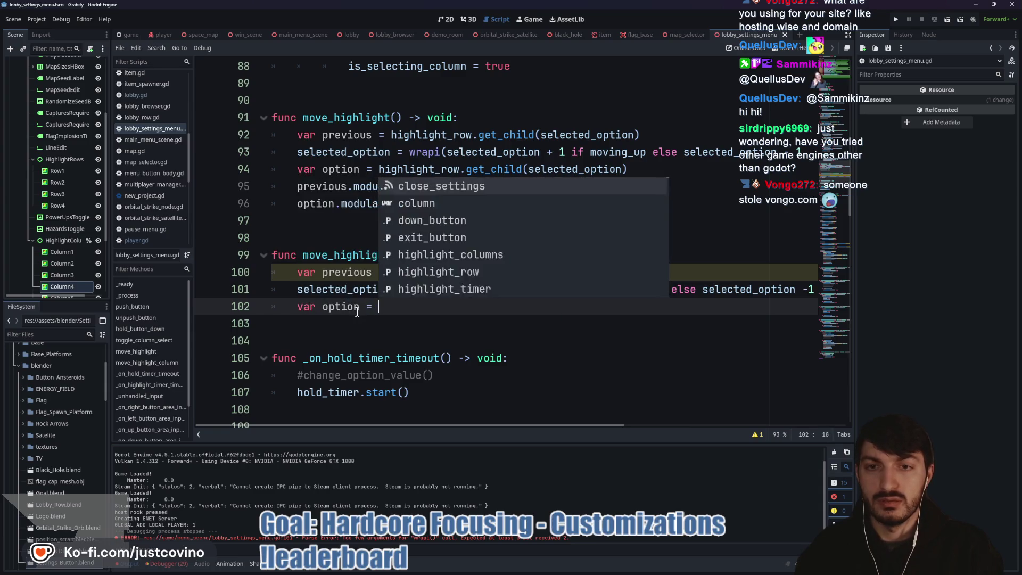
text(column)
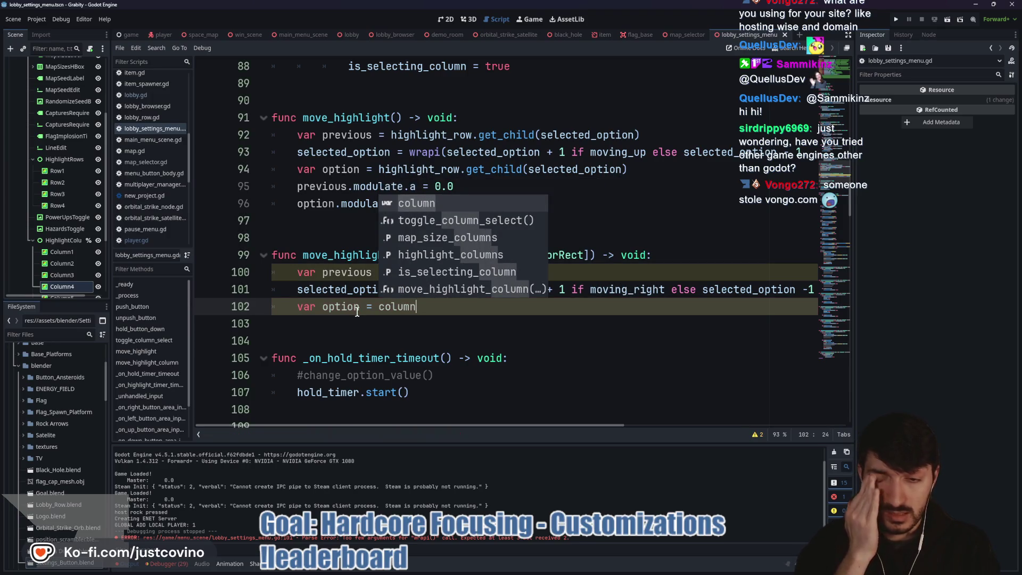
Write var option = column[selected_option] on line 102 below the wrapi assignment.
key(BackSpace)
key(BackSpace)
key(BackSpace)
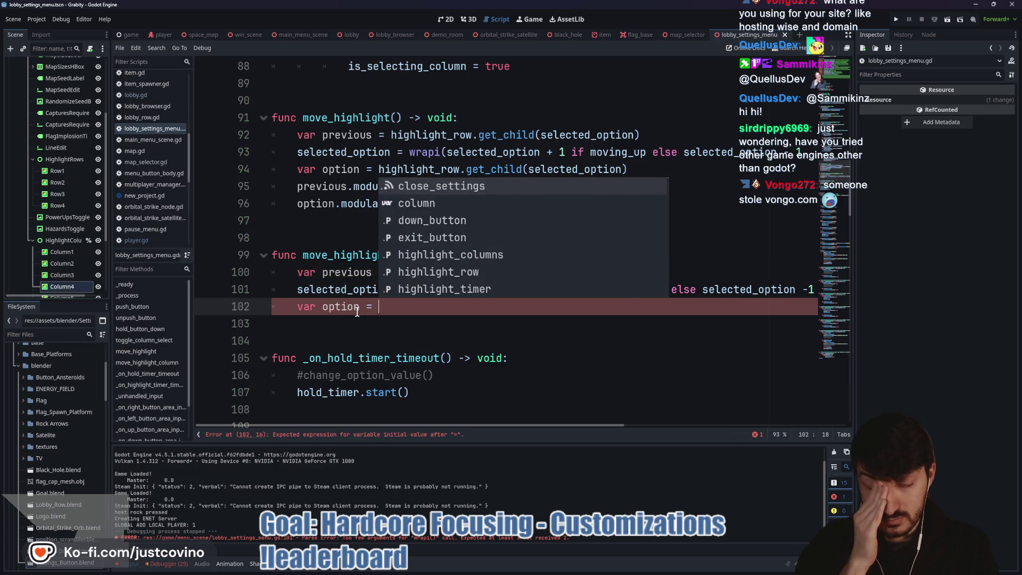
key(Escape)
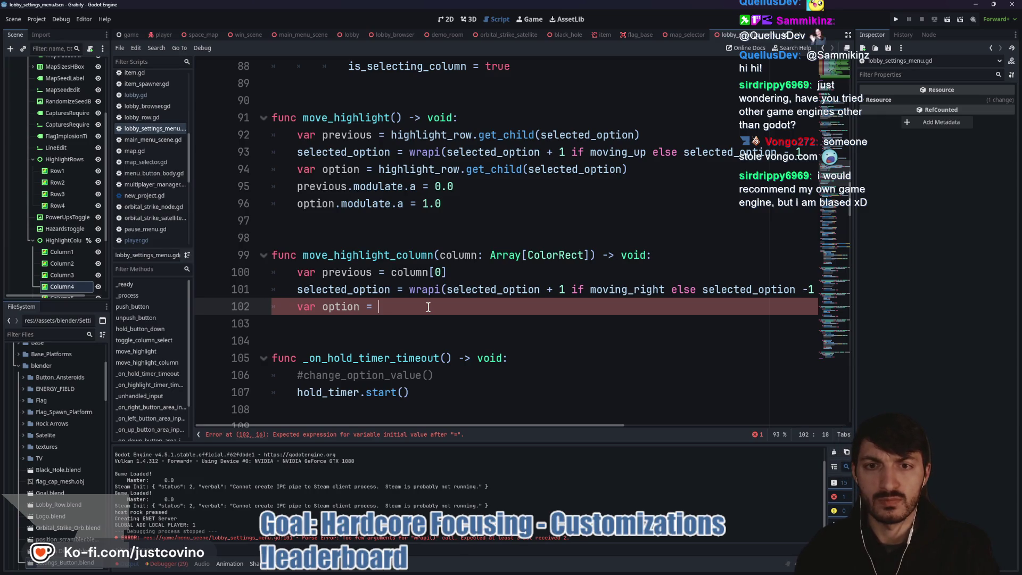
text(colum)
key(BackSpace)
key(BackSpace)
key(BackSpace)
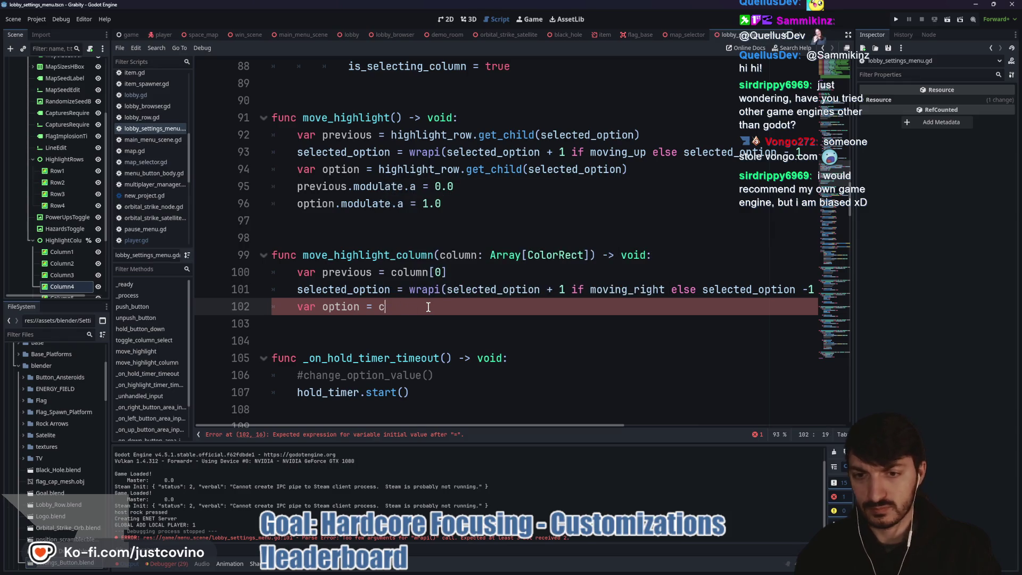
text(olumn)
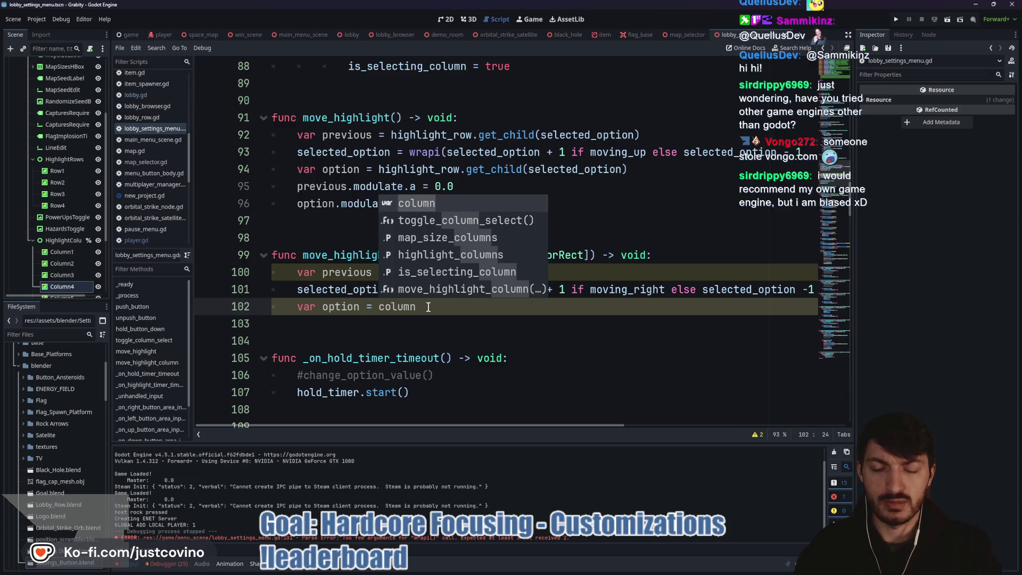
key(Escape)
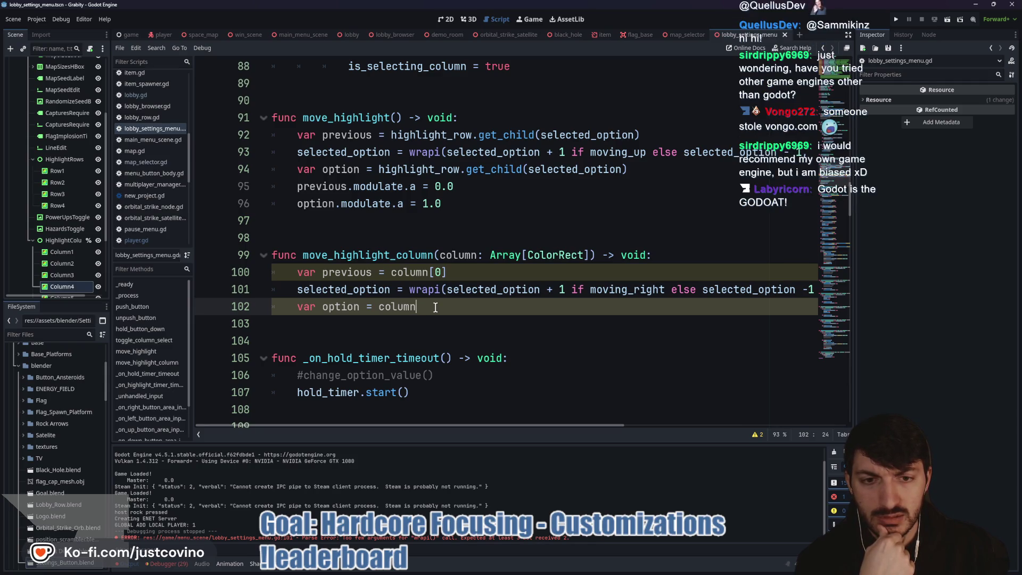
text([sele)
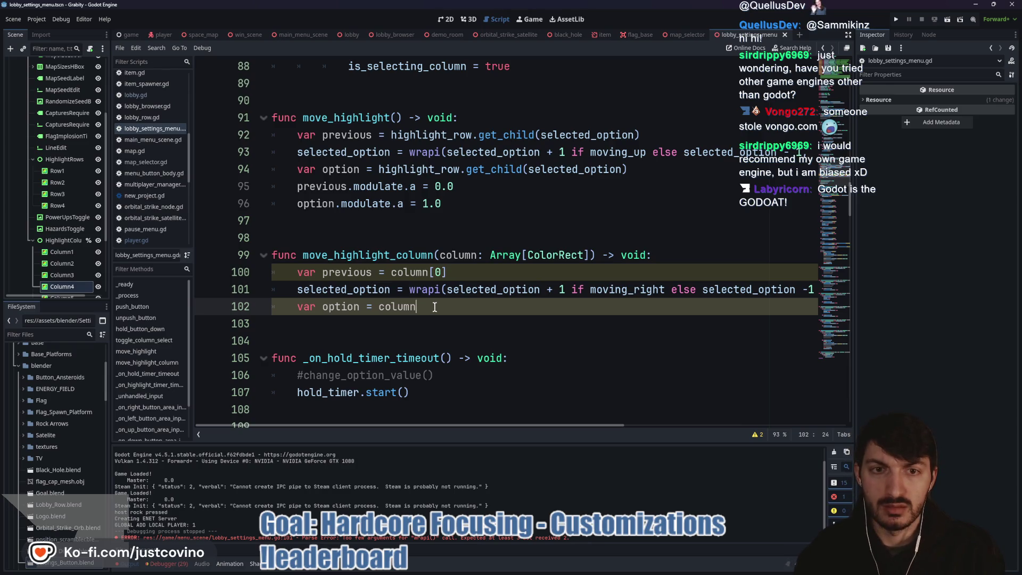
text(cte)
key(Return)
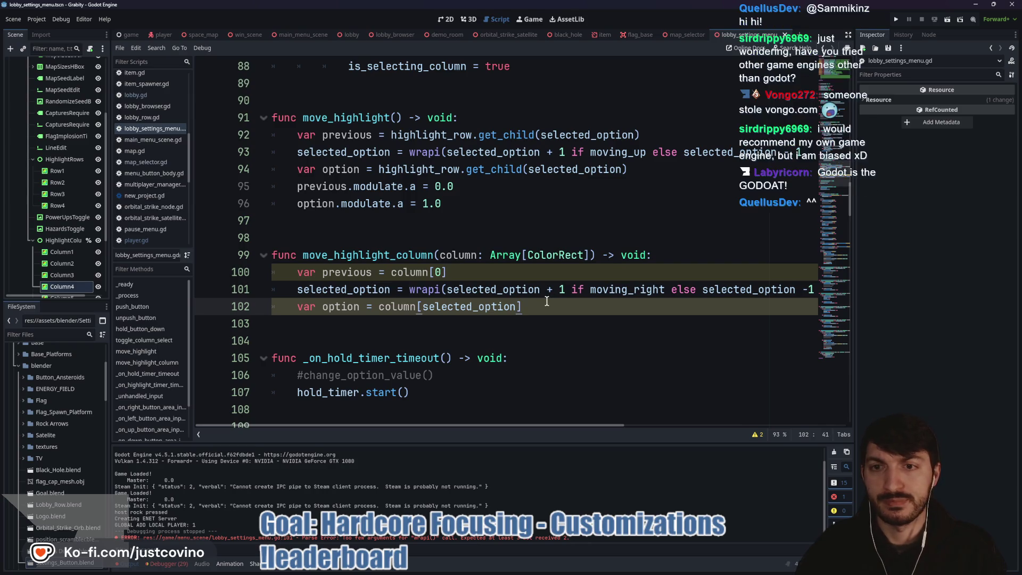
Add previous.modulate.a = 0.0 and option.modulate.a = 1.0 beneath the option variable.
key(Return)
text(previous)
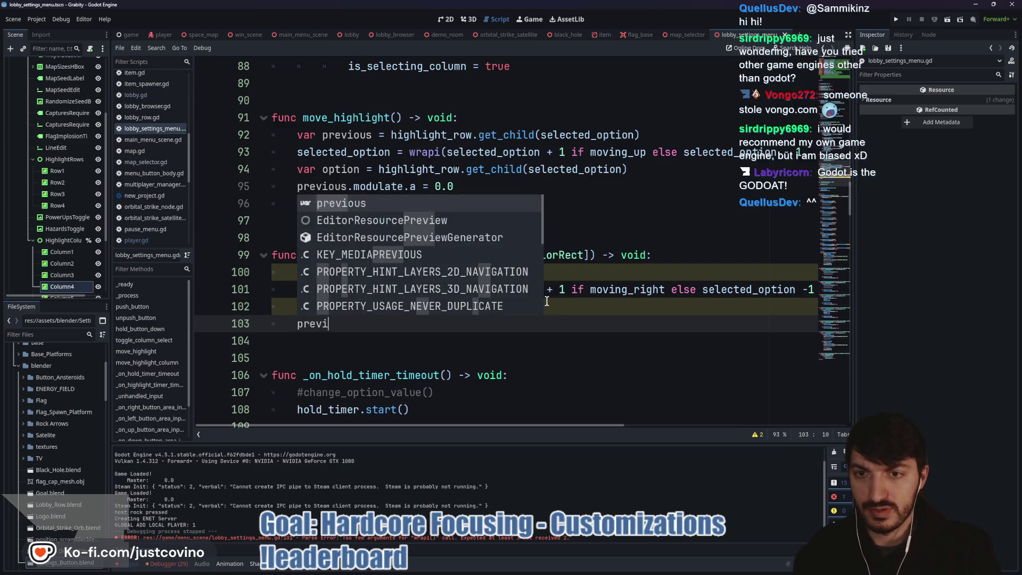
text(.modulate.a = )
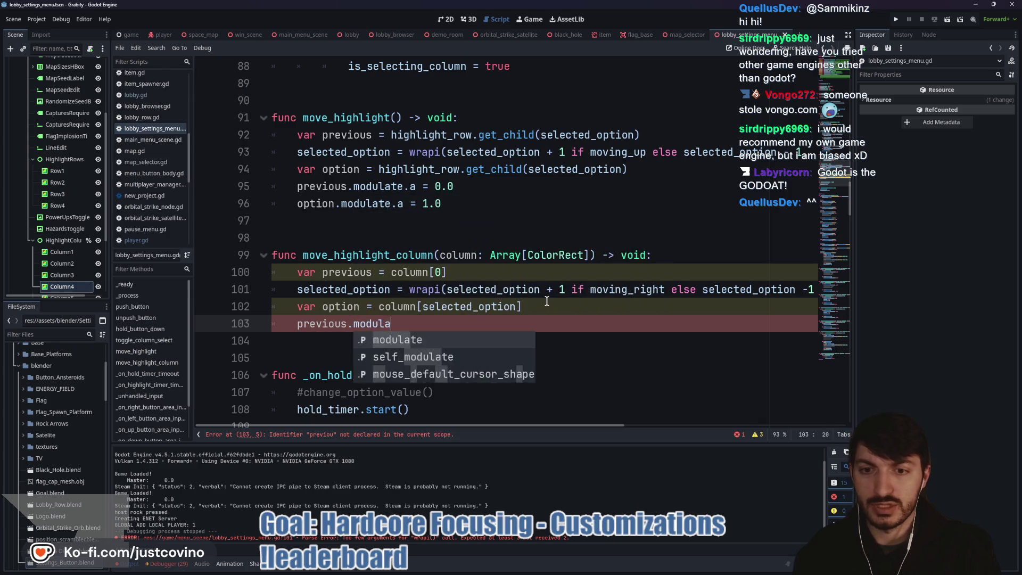
text(0.0)
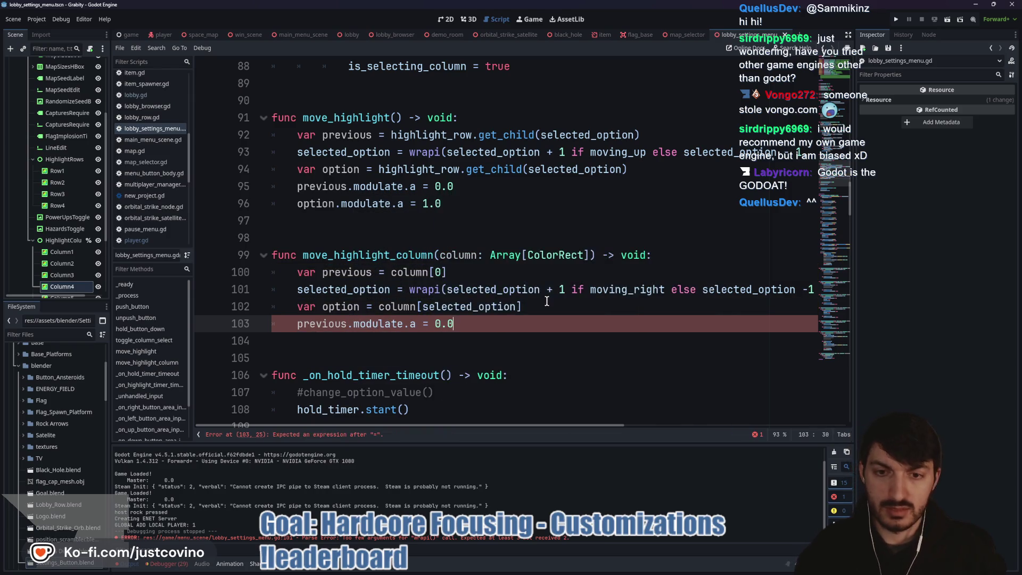
key(Return)
text(option.modulate)
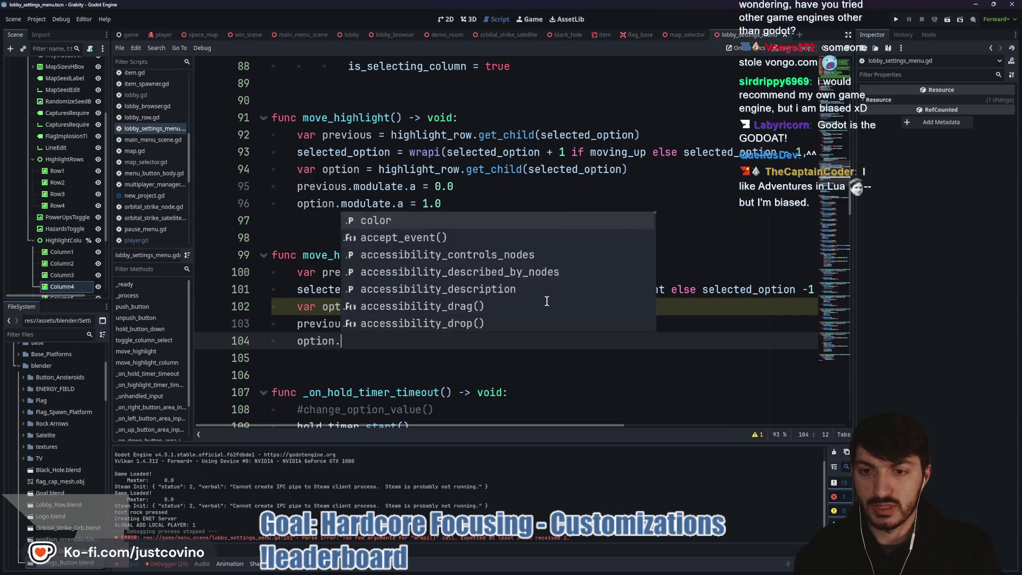
text(.a = )
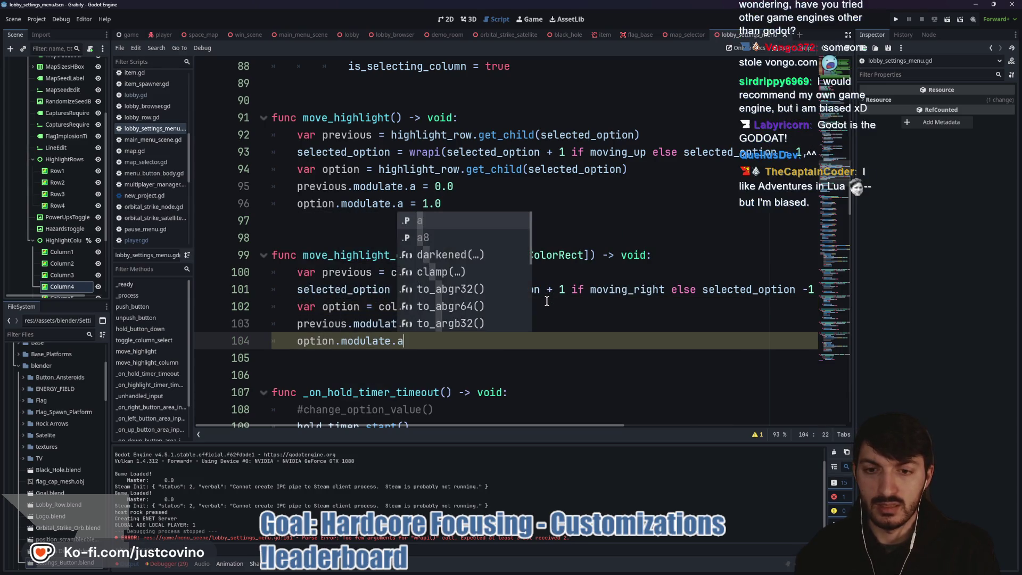
text(1.0)
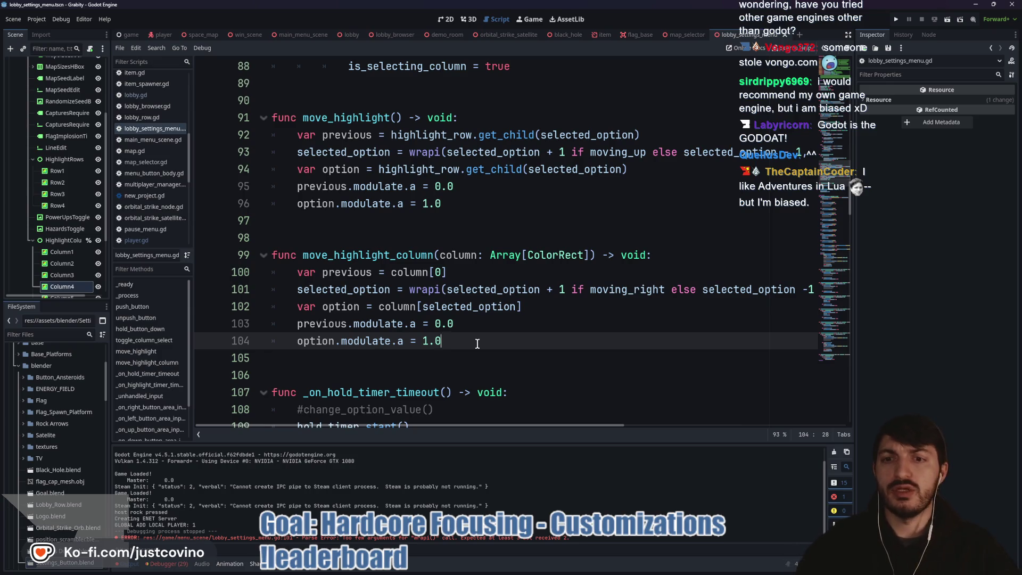
double_click(372, 248)
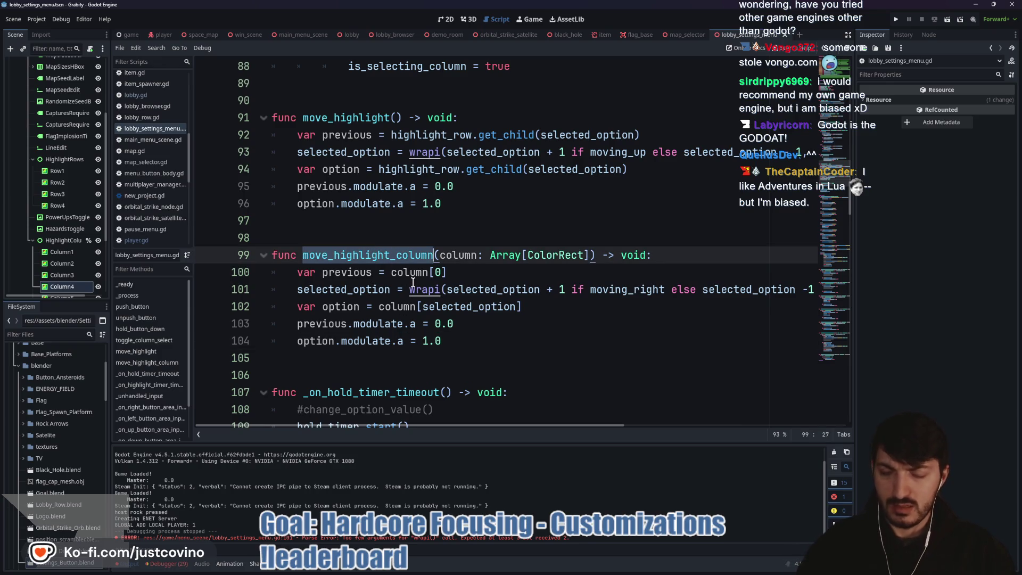
mouse_move(423, 276)
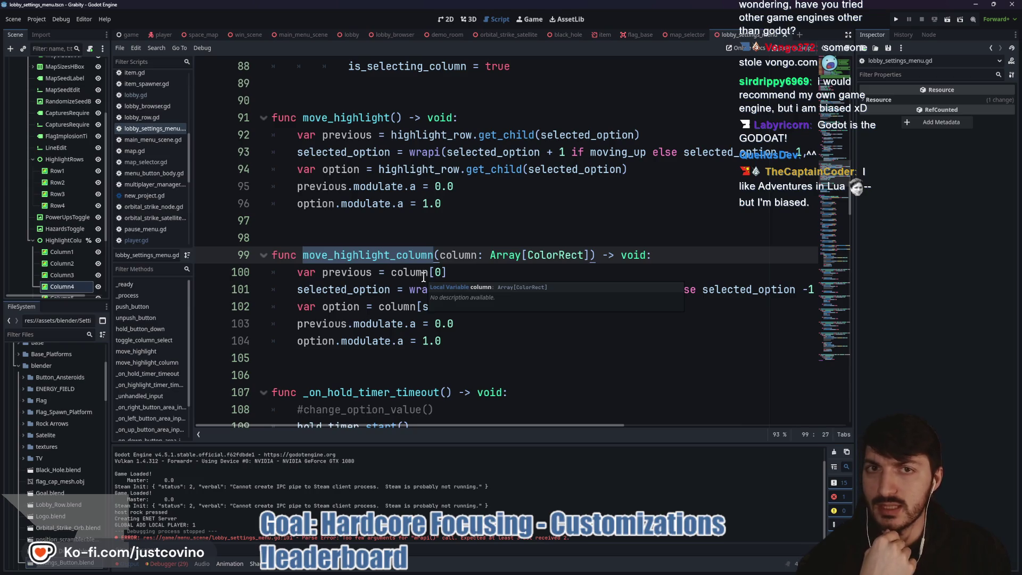
click(393, 235)
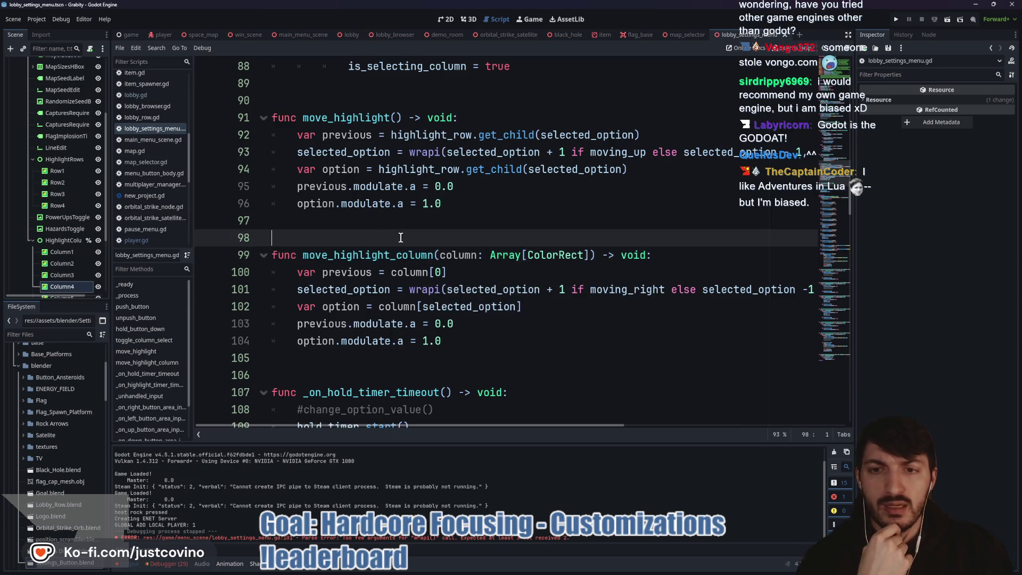
click(394, 228)
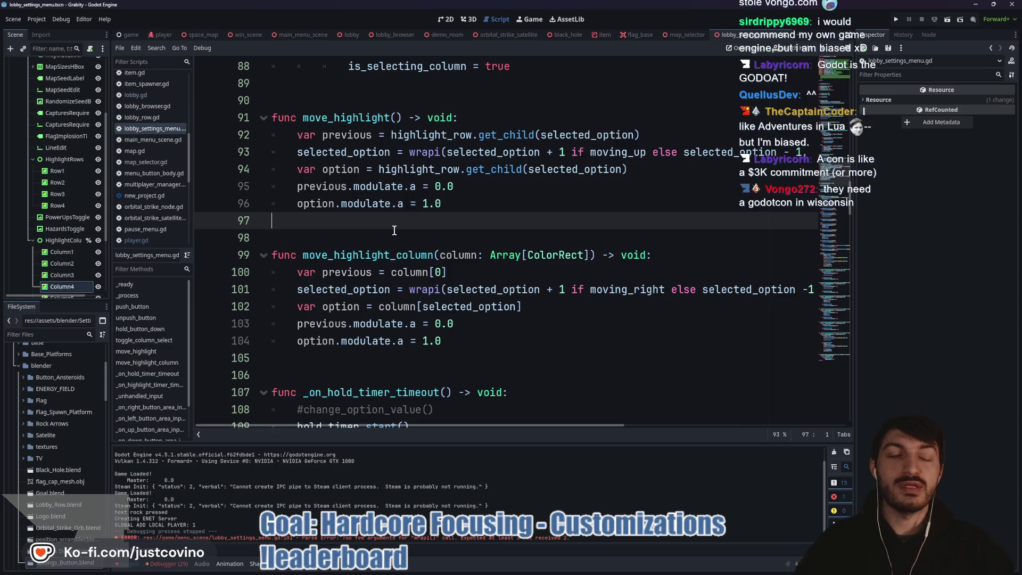
key(Down)
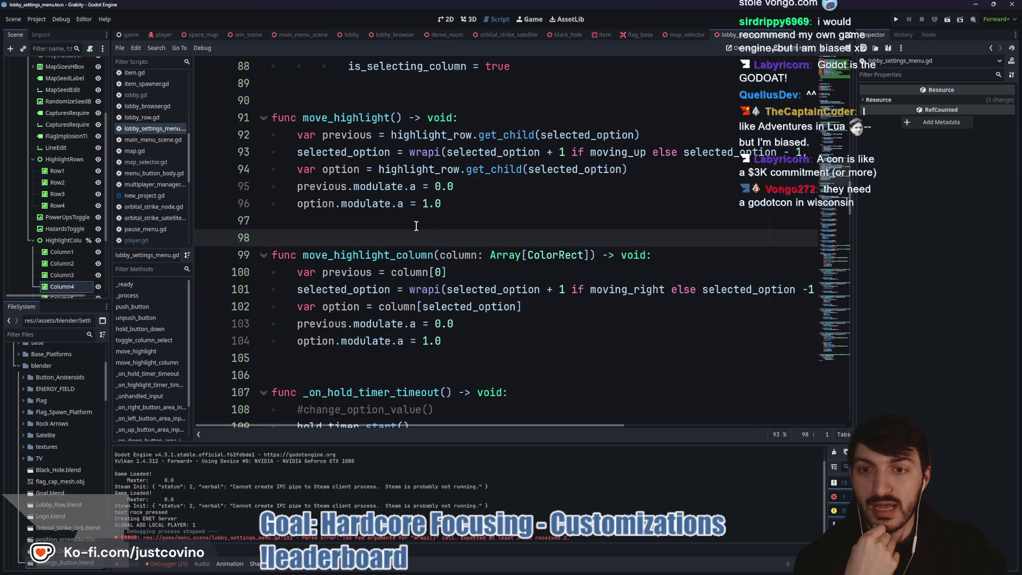
click(302, 354)
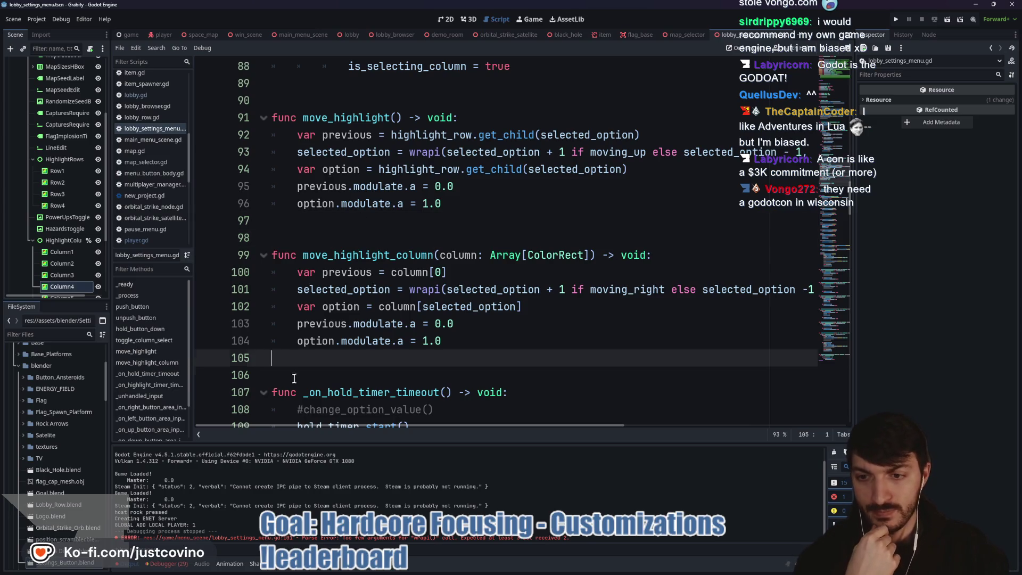
click(303, 369)
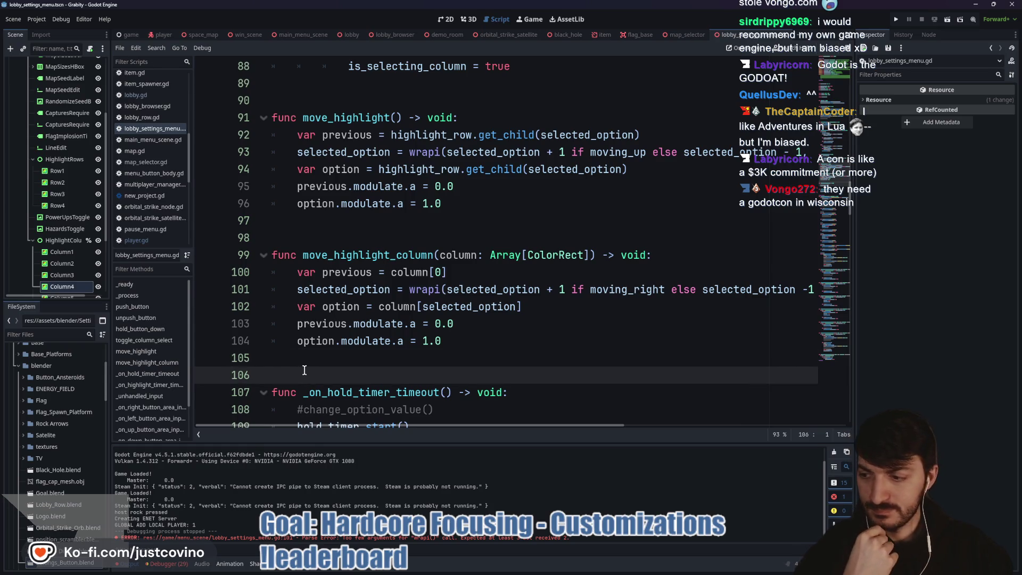
click(302, 358)
click(461, 343)
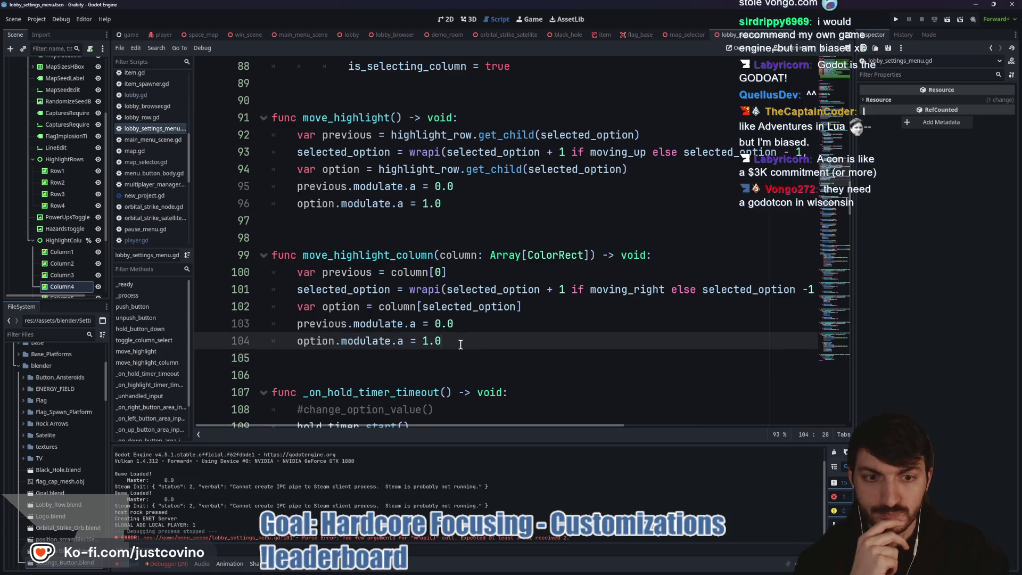
scroll(461, 335, down, 1)
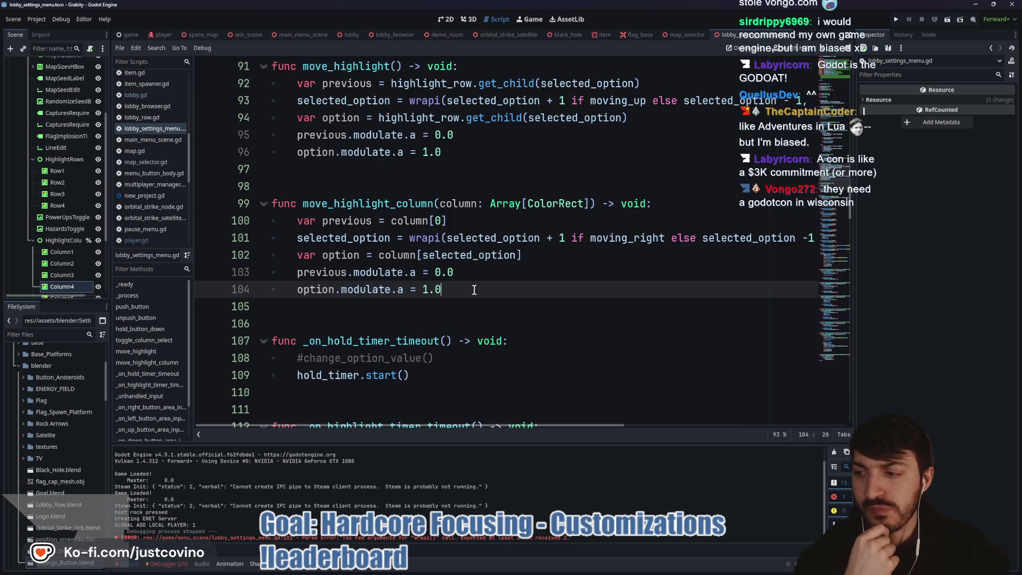
double_click(411, 209)
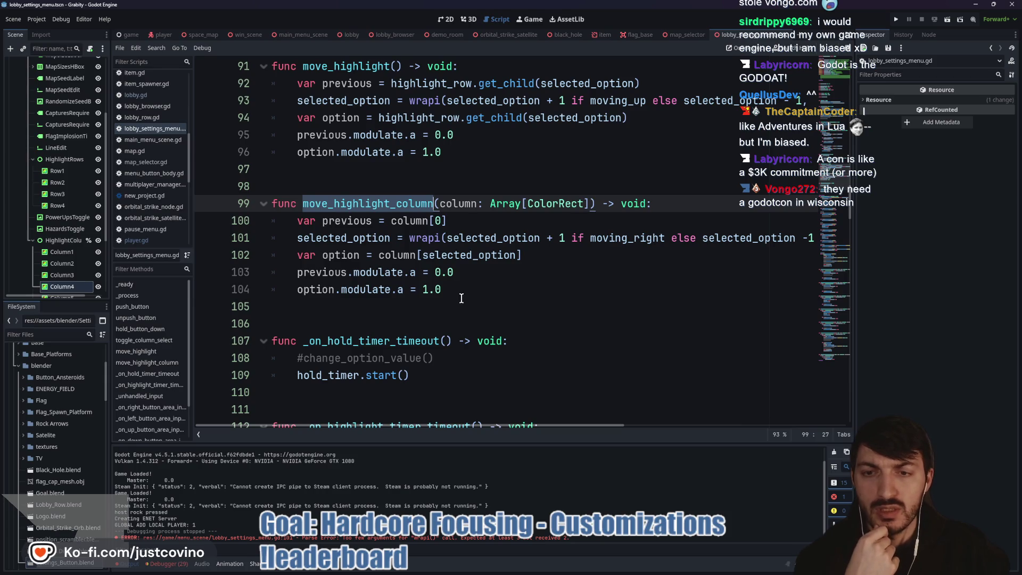
scroll(463, 299, up, 4)
scroll(462, 298, up, 5)
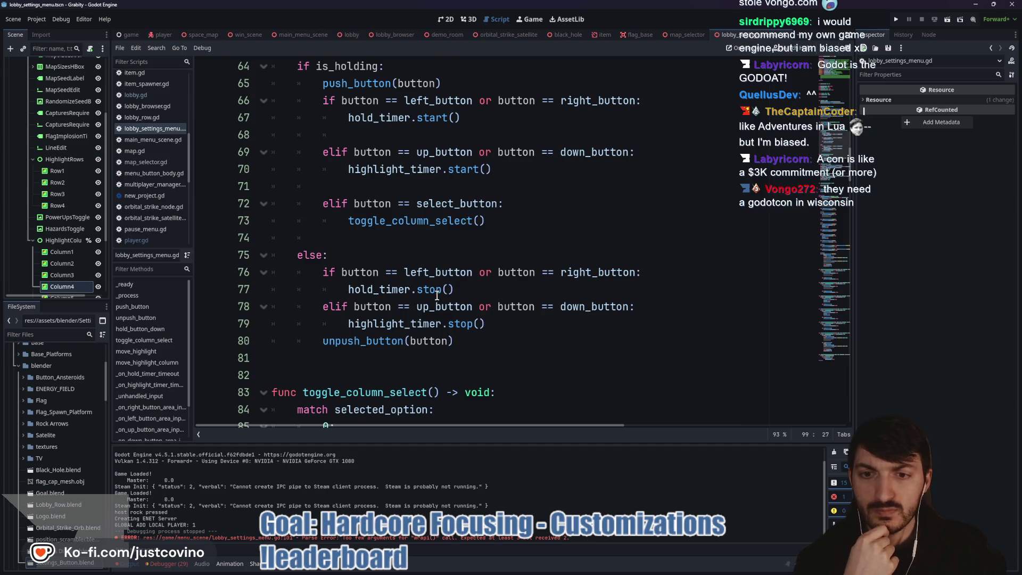
mouse_move(437, 296)
scroll(437, 296, up, 2)
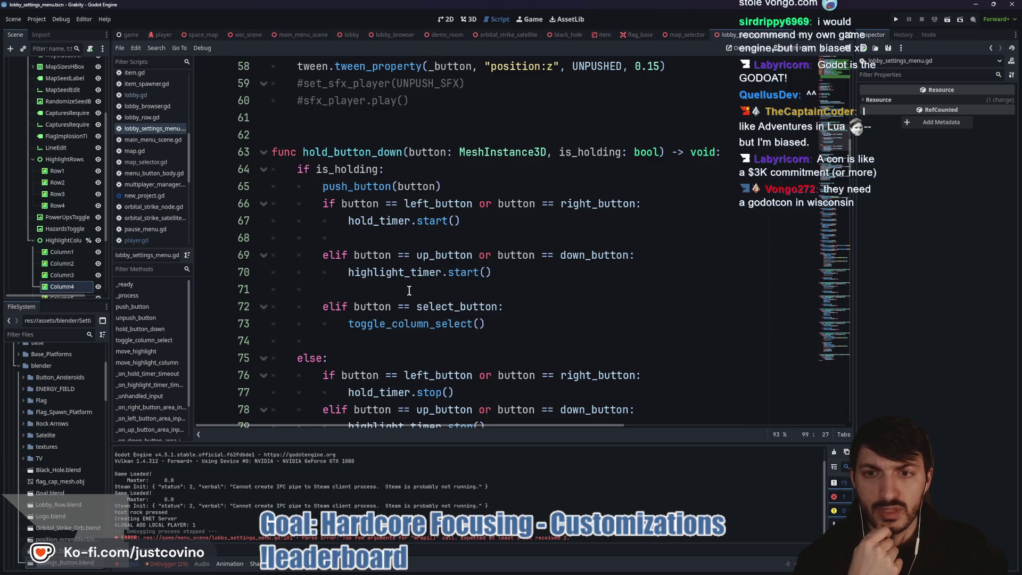
ctrl+click(362, 188)
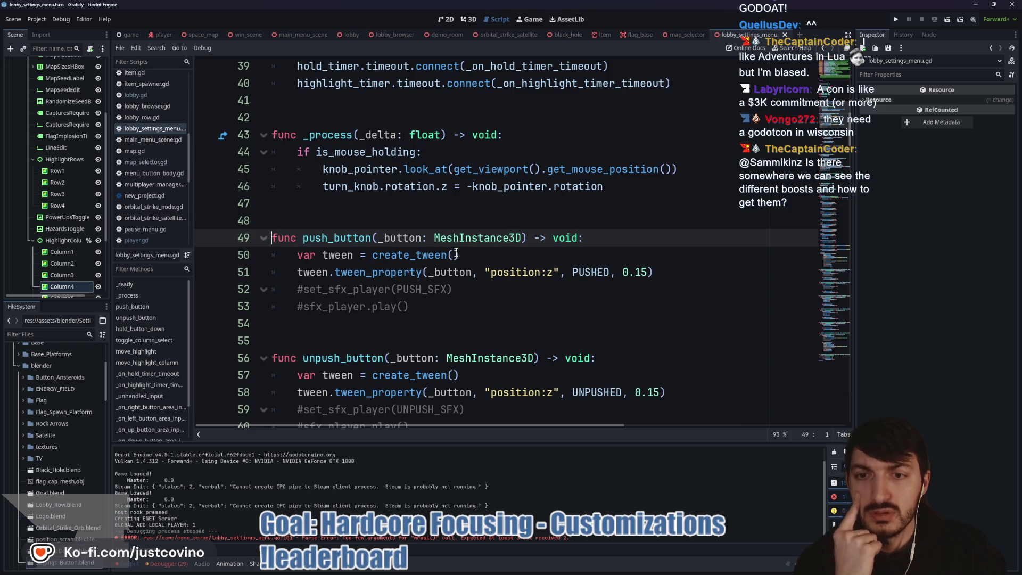
scroll(456, 254, up, 3)
scroll(397, 243, down, 2)
scroll(396, 243, down, 7)
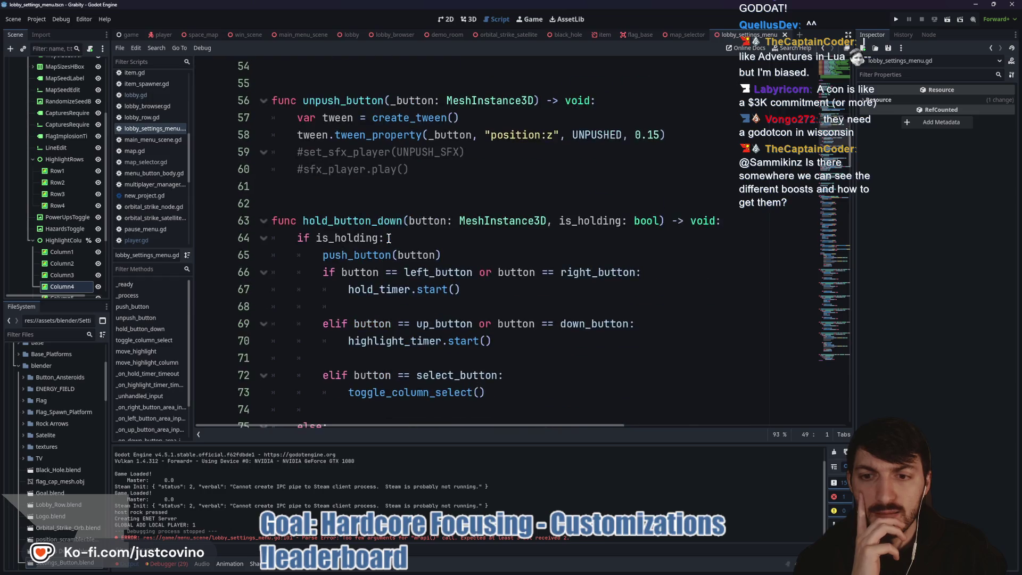
scroll(389, 238, down, 9)
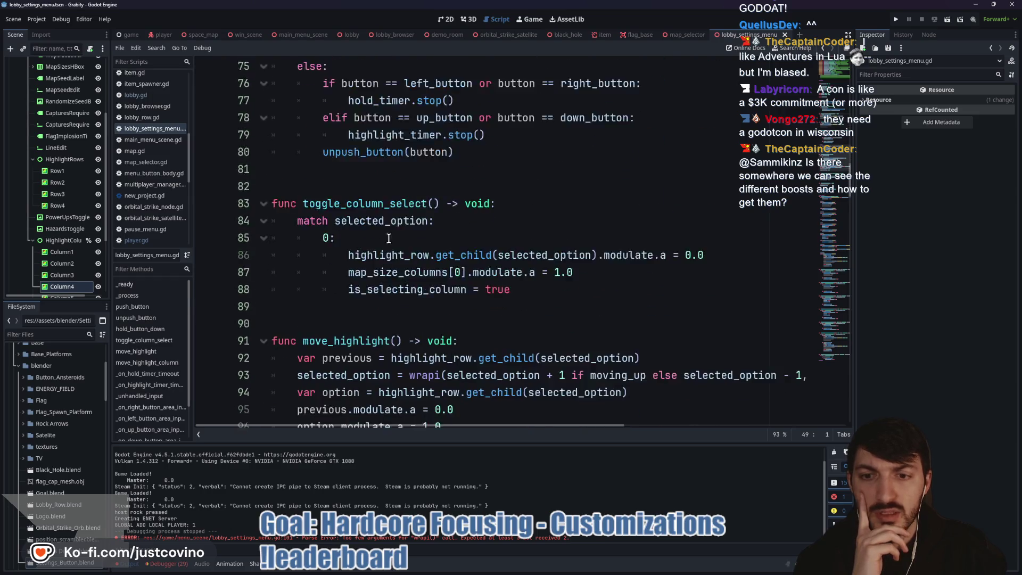
scroll(388, 238, up, 9)
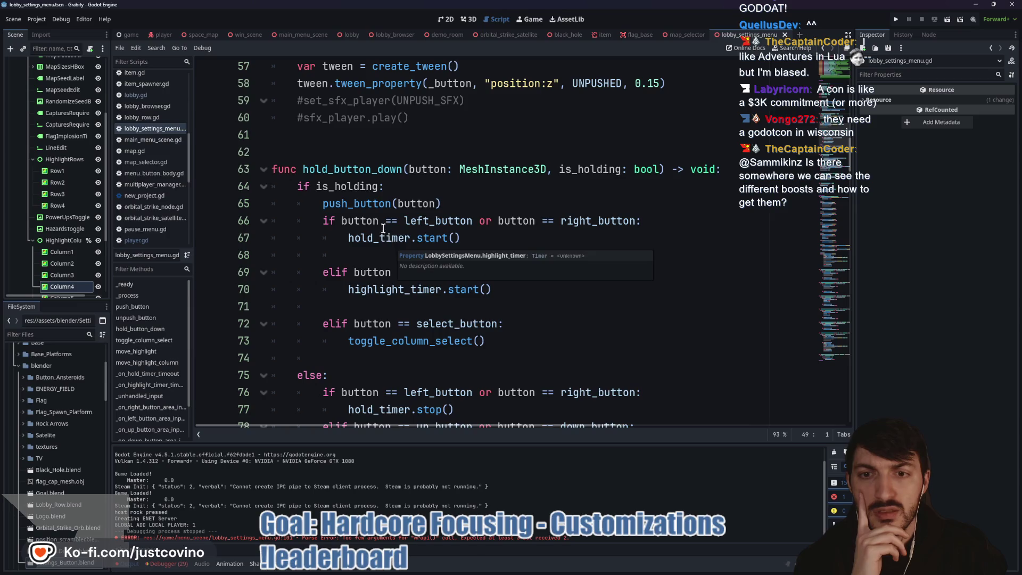
click(387, 238)
scroll(387, 238, down, 11)
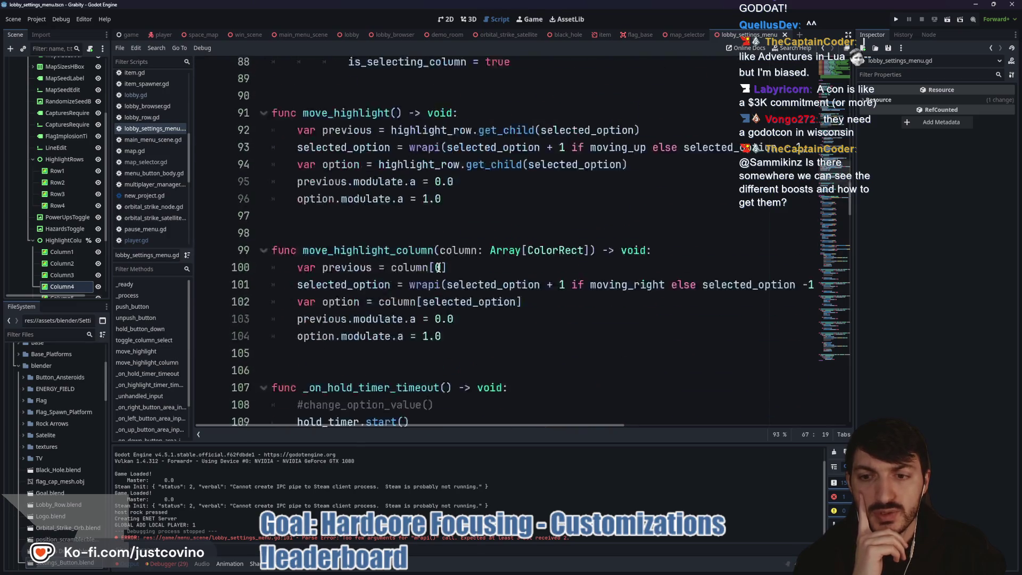
click(157, 375)
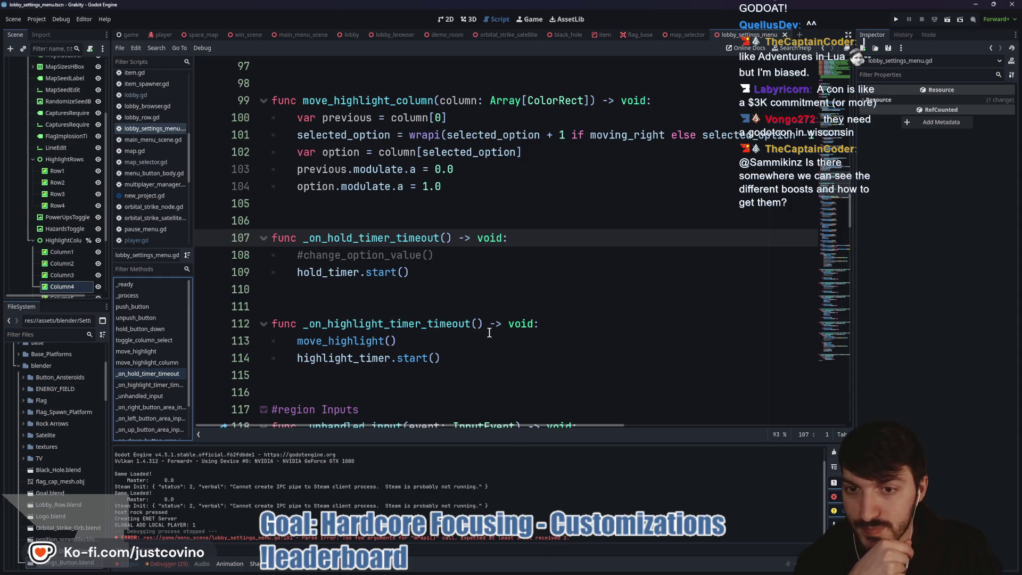
double_click(331, 260)
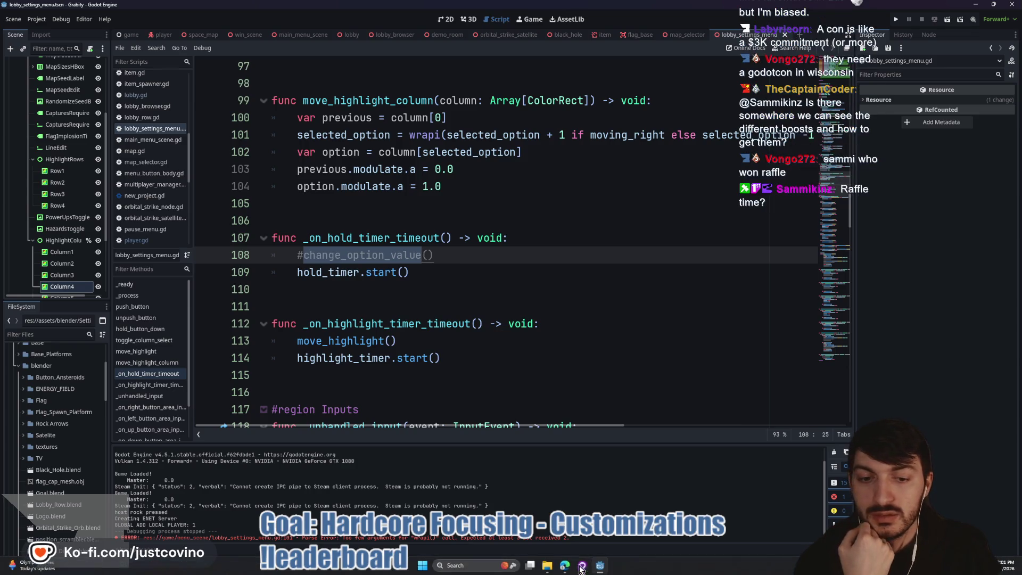
click(565, 565)
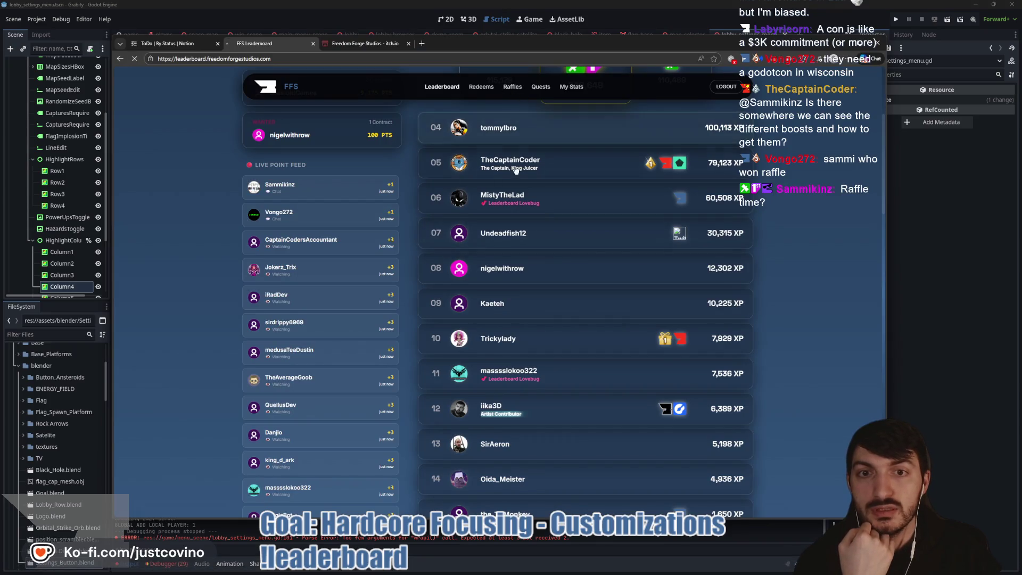
click(512, 88)
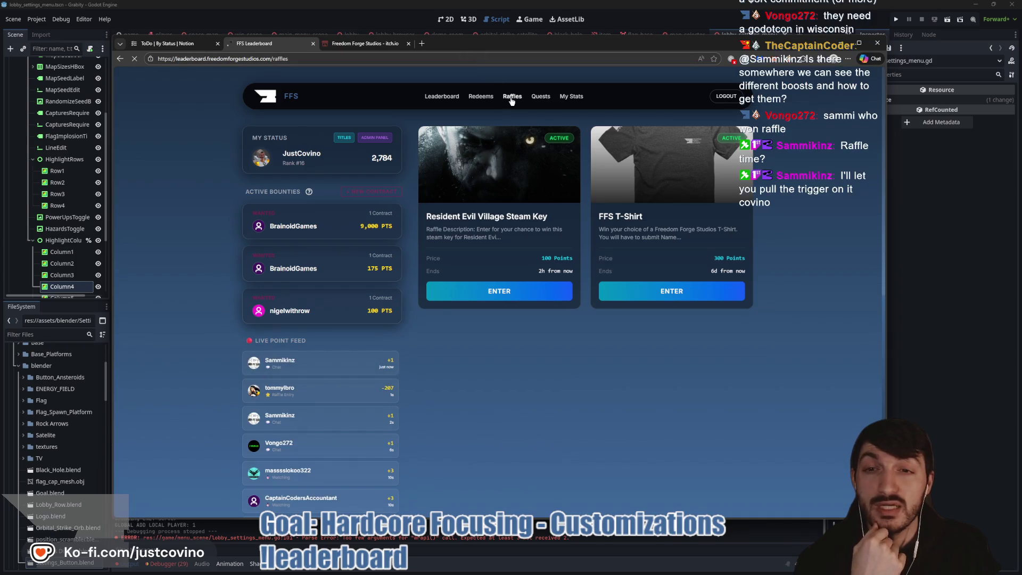
mouse_move(292, 53)
mouse_down()
mouse_move(373, 229)
mouse_move(340, 197)
mouse_move(215, 127)
mouse_move(0, 85)
mouse_up()
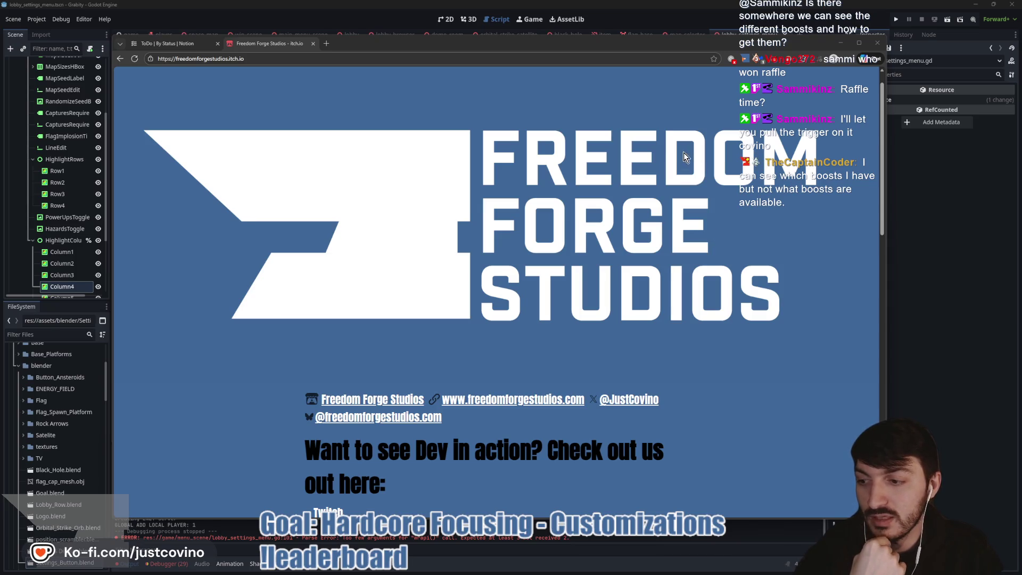
click(840, 43)
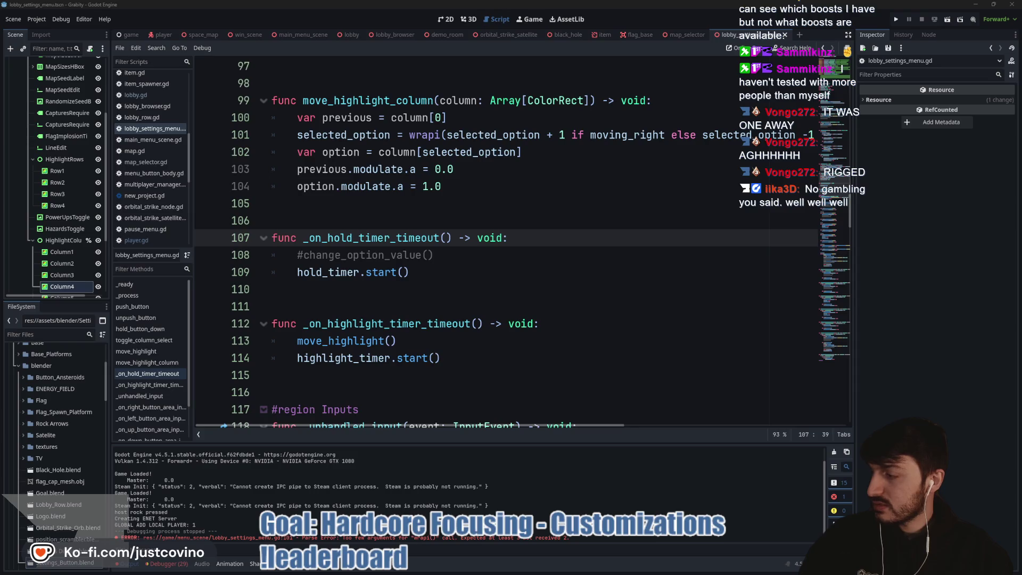
Bring the leaderboard window forward, reposition it, and reset its page zoom to 100%.
key(alt+Tab)
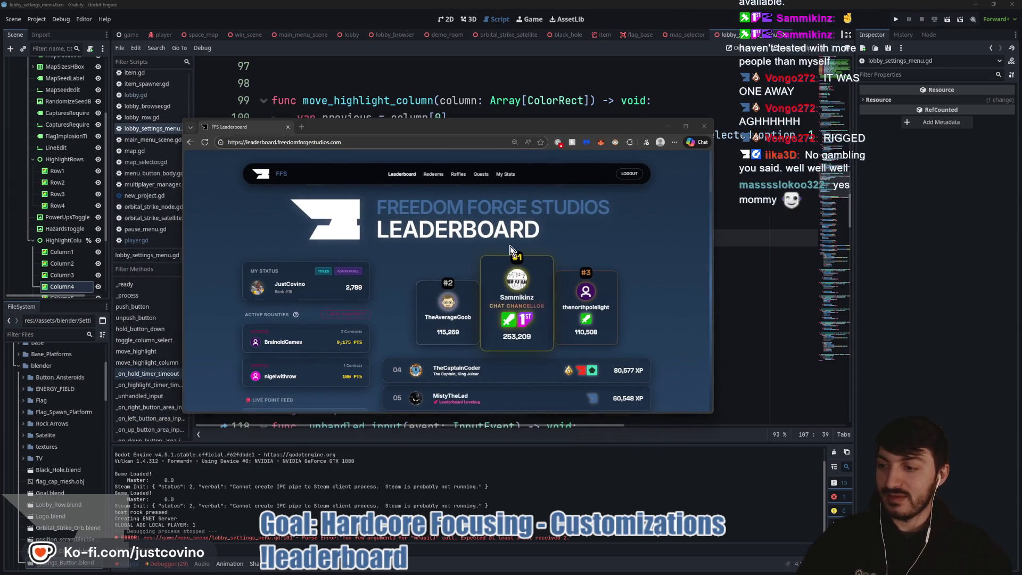
mouse_move(504, 127)
mouse_down()
mouse_move(578, 110)
mouse_move(539, 119)
mouse_up()
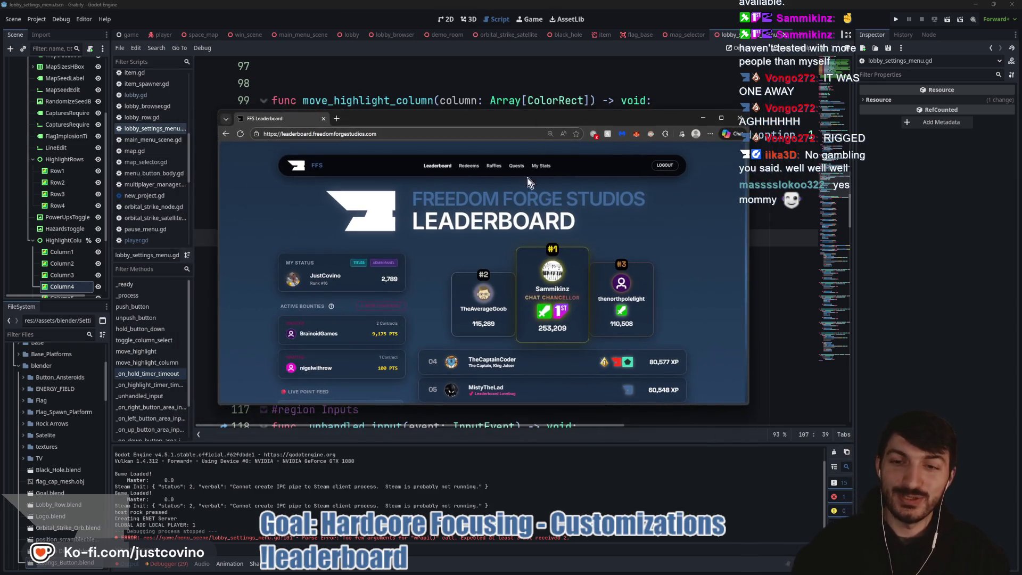
click(548, 135)
click(564, 148)
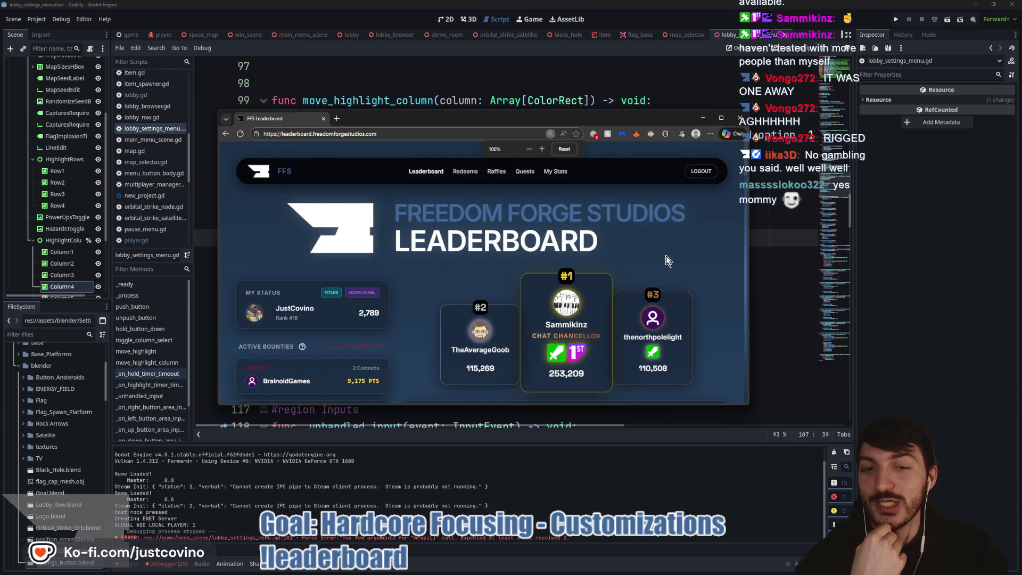
scroll(665, 255, down, 2)
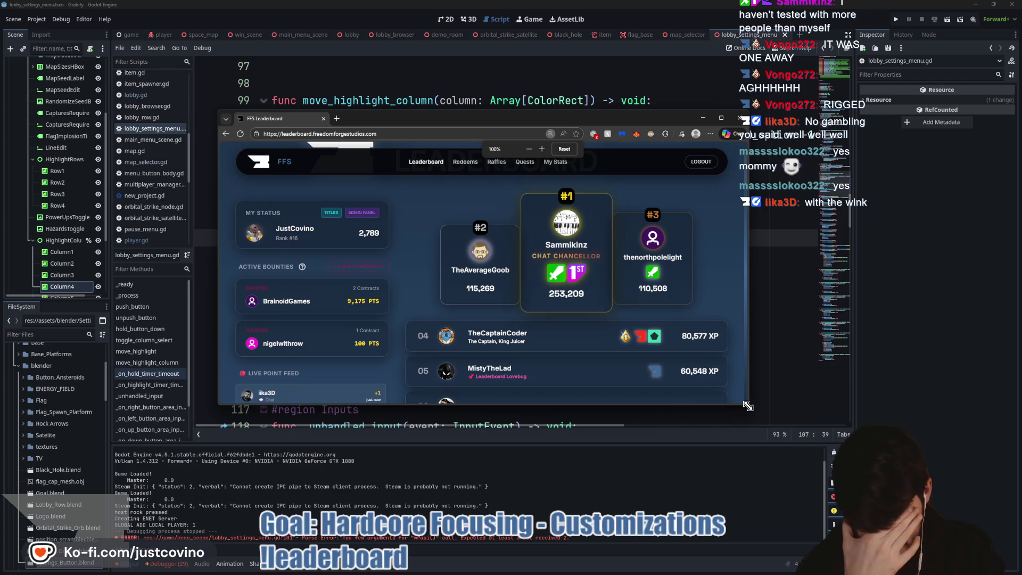
Enlarge the leaderboard window to show more rows, then return to the Godot script.
drag(748, 406, 813, 475)
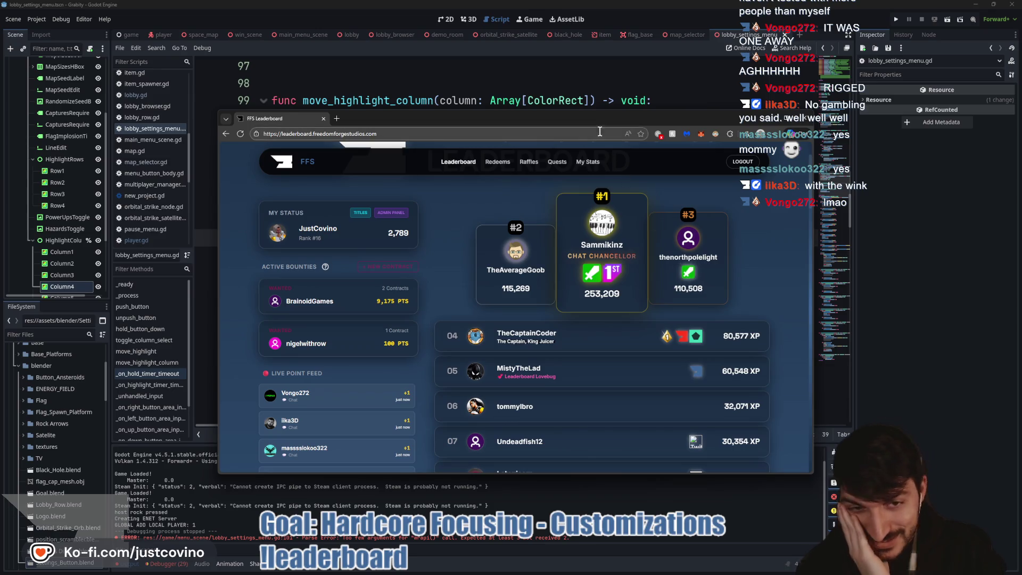
drag(600, 119, 545, 108)
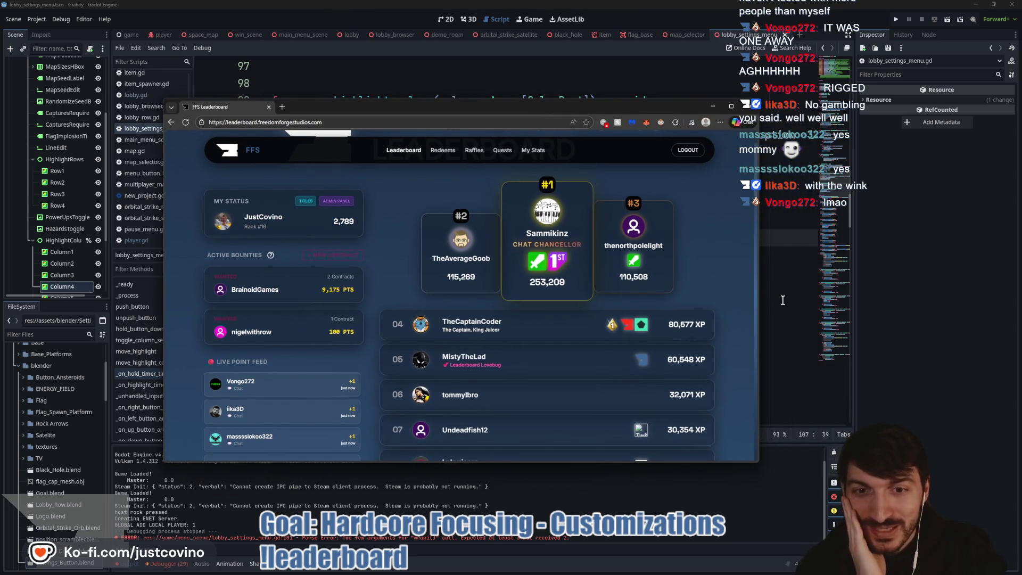
click(639, 284)
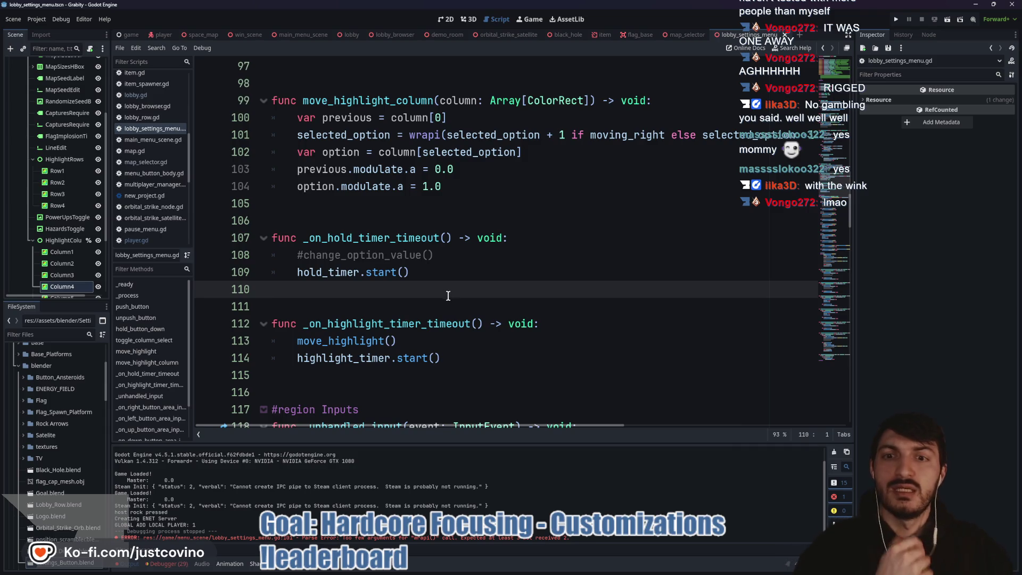
Scroll through move_highlight, move_highlight_column and the left, right, forward and back handlers in _unhandled_input.
double_click(383, 255)
scroll(499, 261, down, 6)
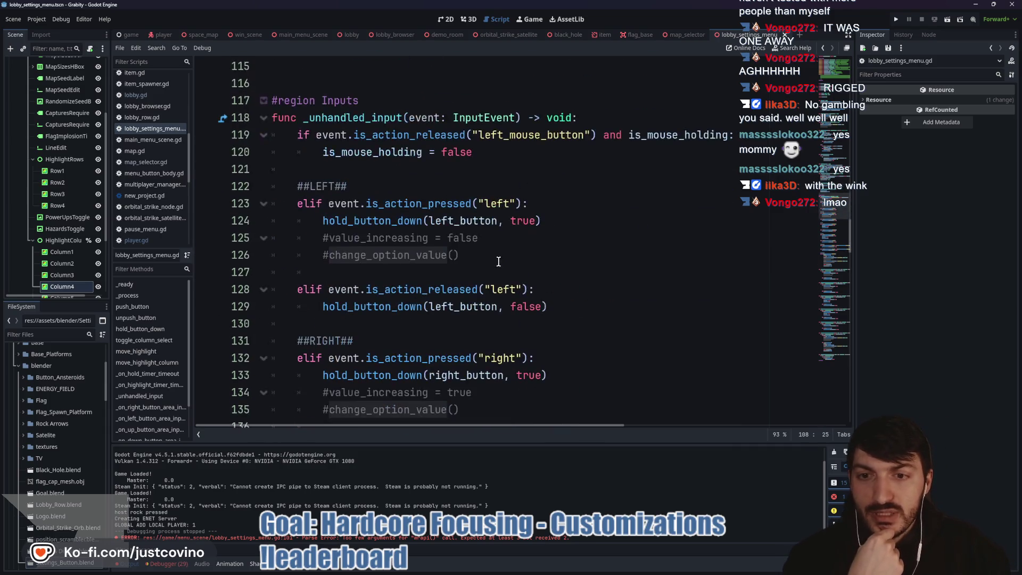
scroll(529, 278, down, 5)
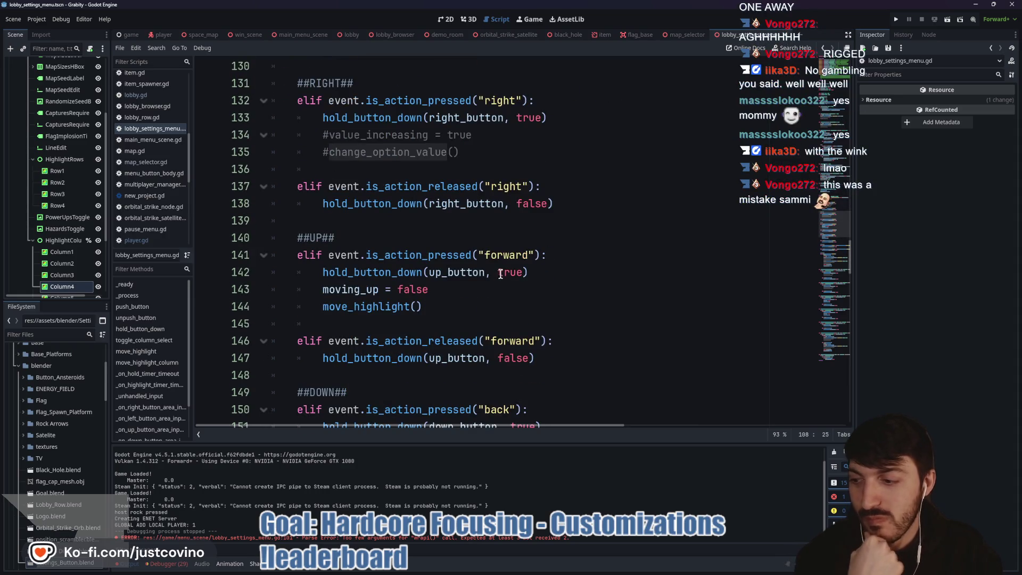
scroll(494, 274, down, 9)
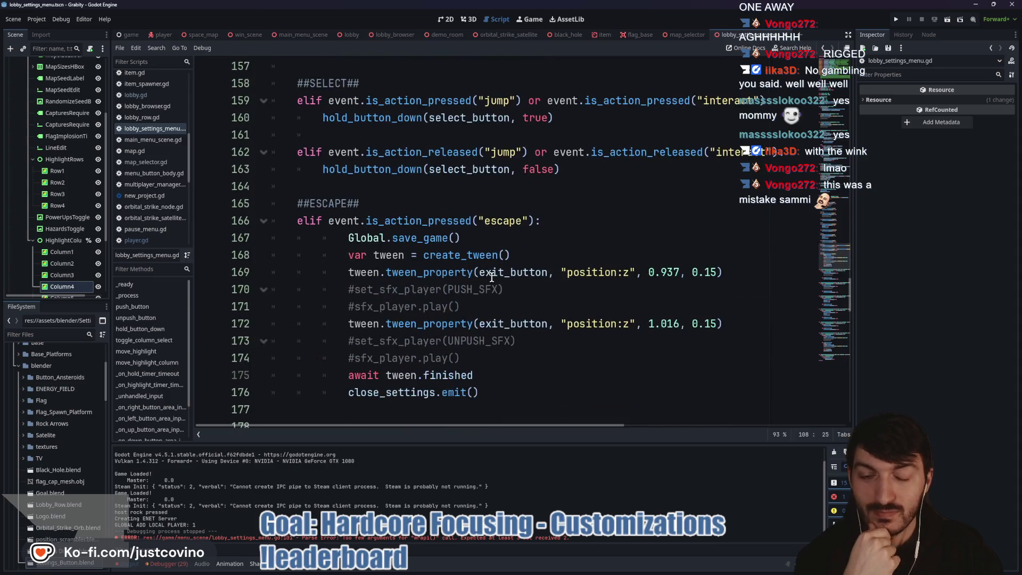
scroll(491, 277, down, 6)
scroll(486, 277, down, 20)
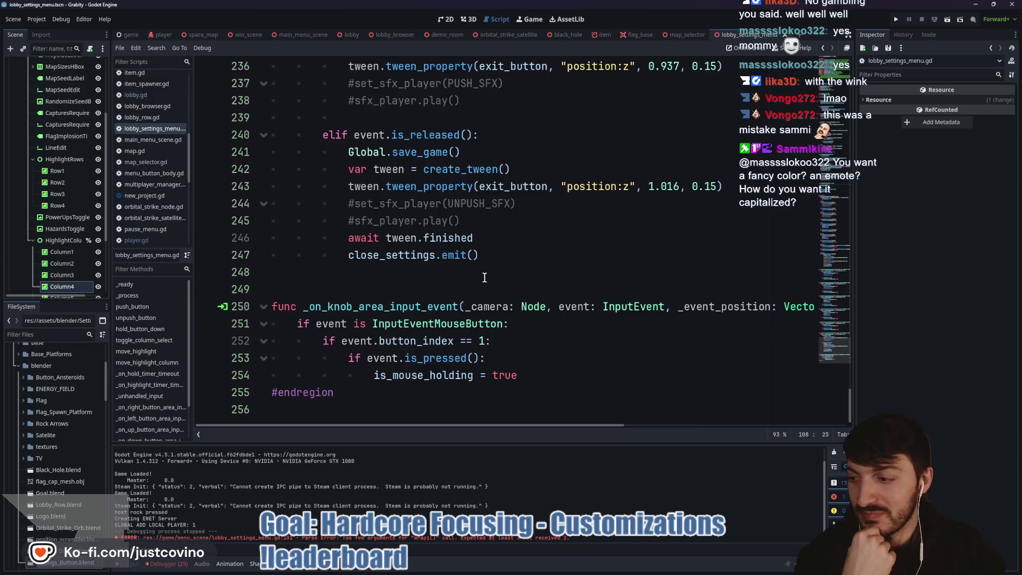
scroll(484, 277, up, 20)
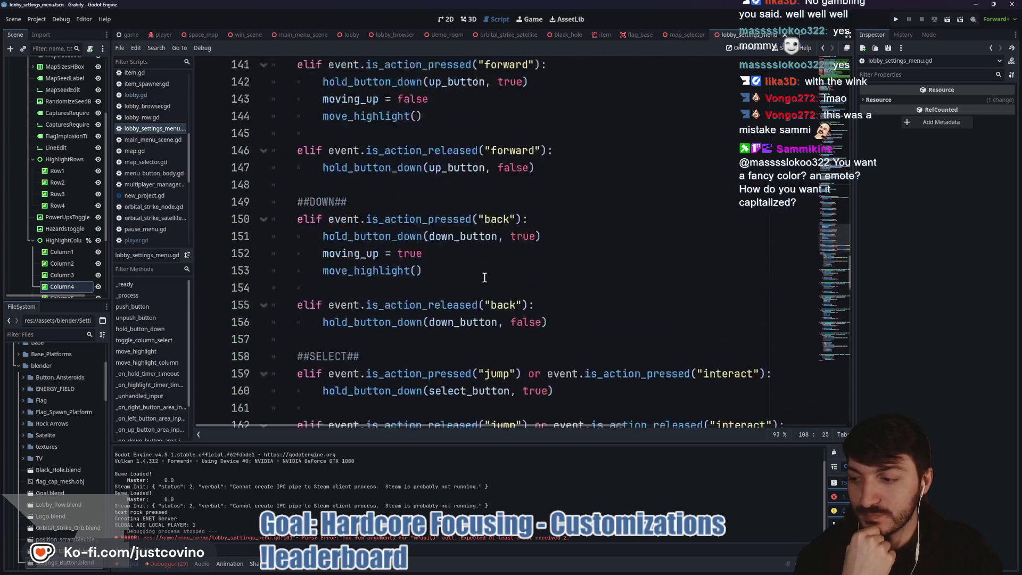
scroll(484, 278, up, 16)
scroll(485, 277, up, 20)
scroll(487, 279, up, 9)
scroll(488, 279, down, 20)
scroll(487, 280, down, 18)
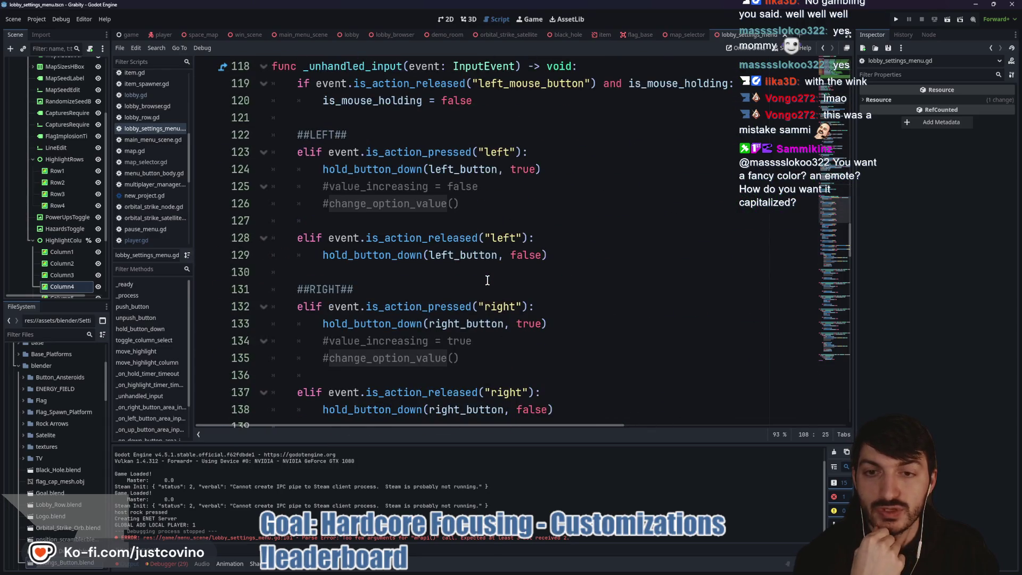
scroll(487, 280, down, 10)
scroll(486, 280, up, 5)
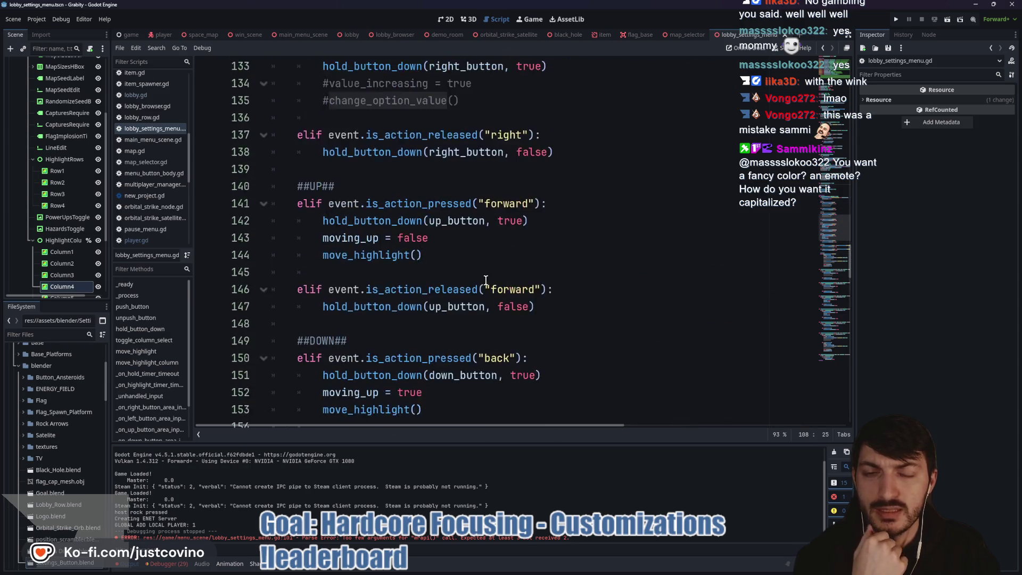
scroll(486, 280, up, 10)
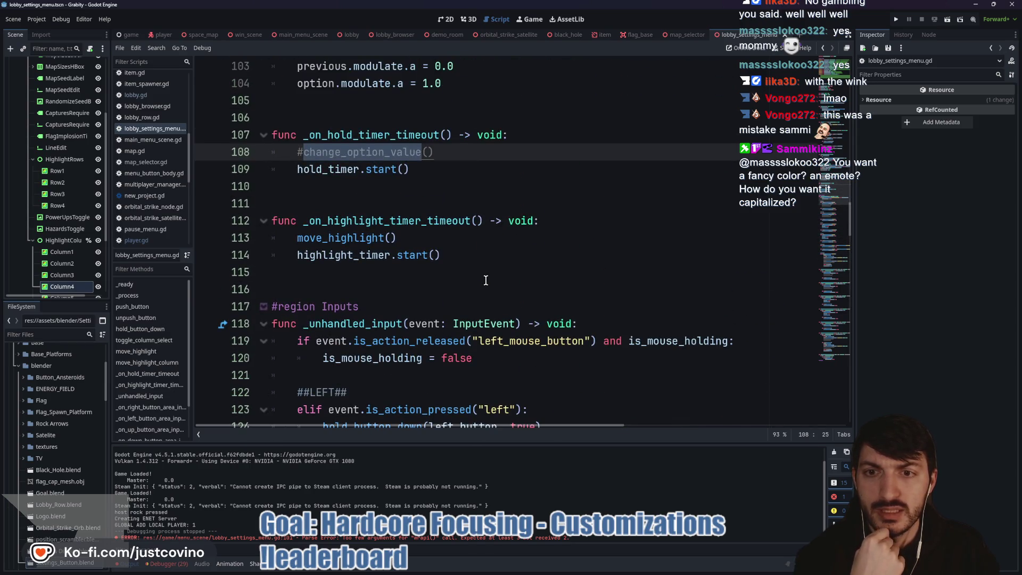
scroll(485, 280, up, 9)
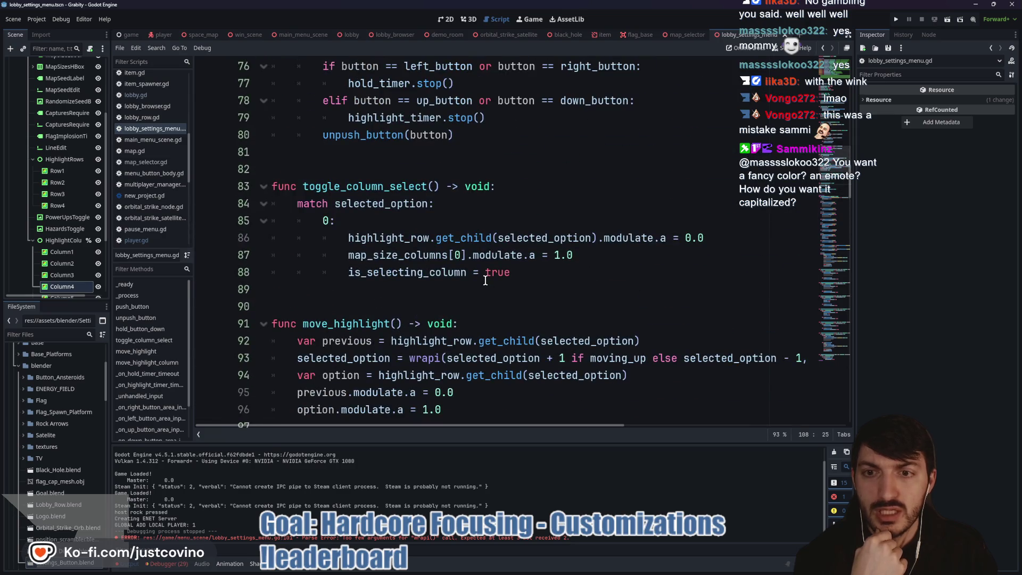
scroll(342, 316, down, 2)
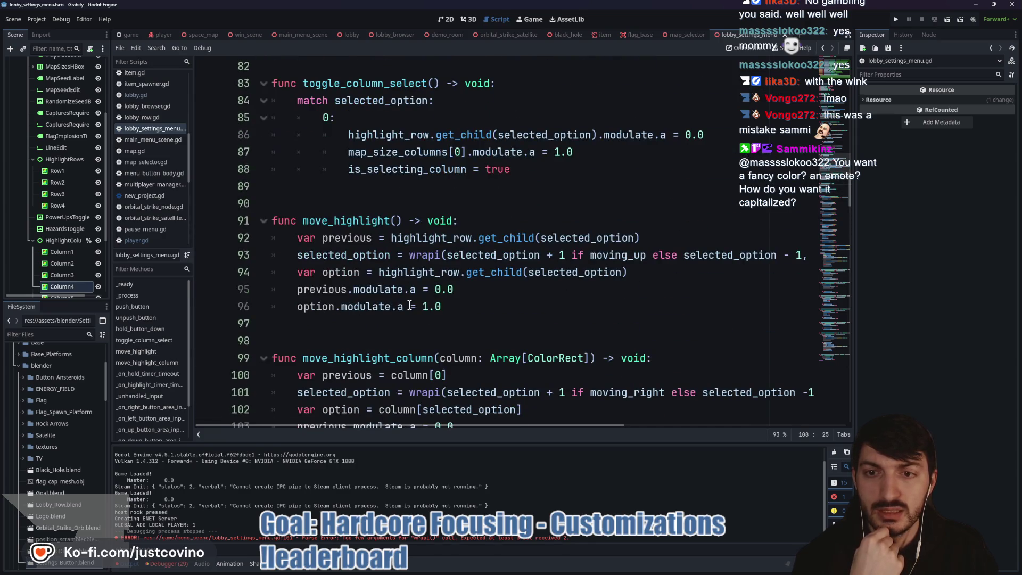
scroll(410, 305, up, 2)
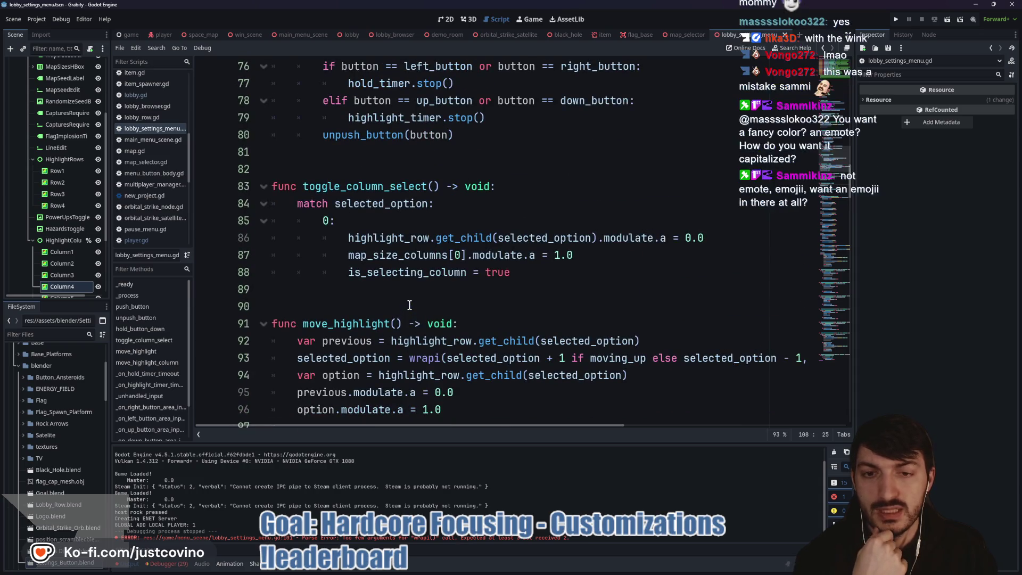
scroll(409, 305, down, 6)
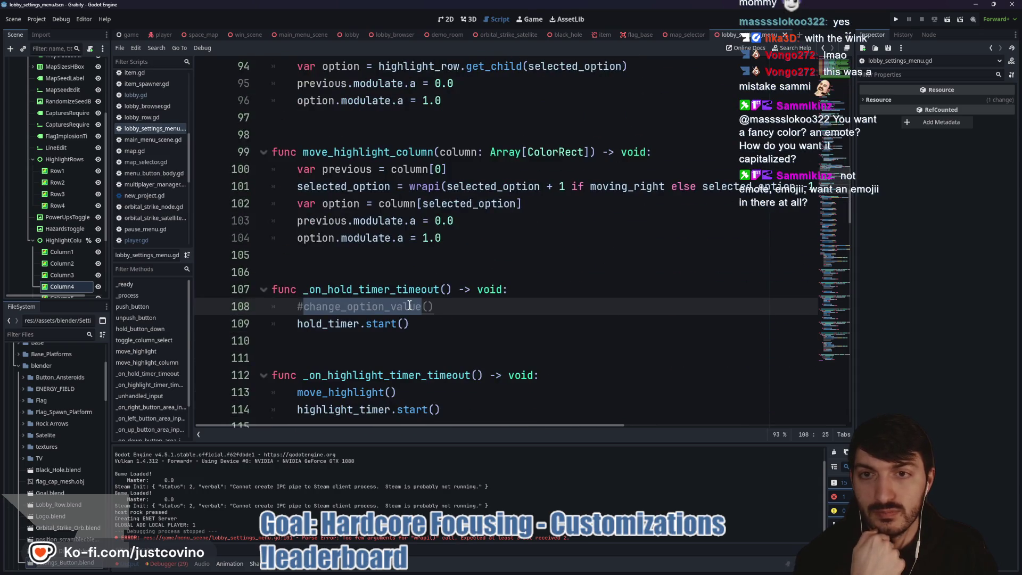
scroll(403, 291, up, 2)
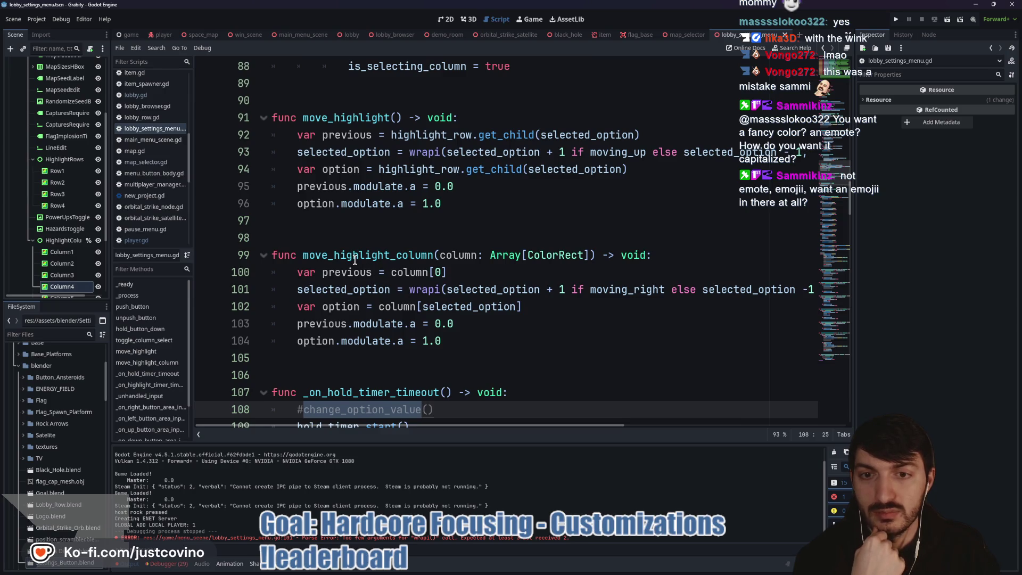
scroll(355, 260, down, 9)
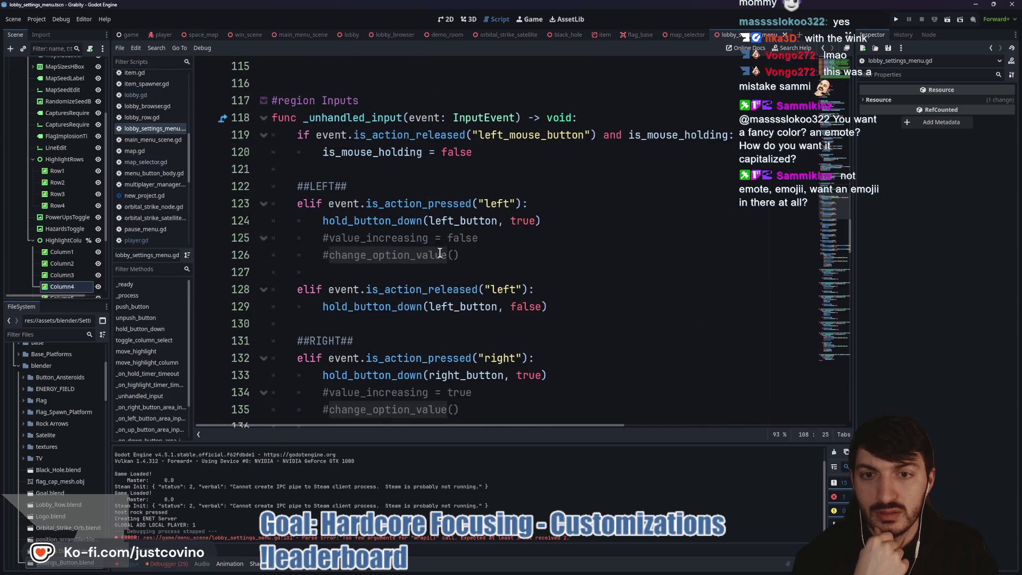
scroll(440, 252, down, 1)
scroll(437, 254, down, 5)
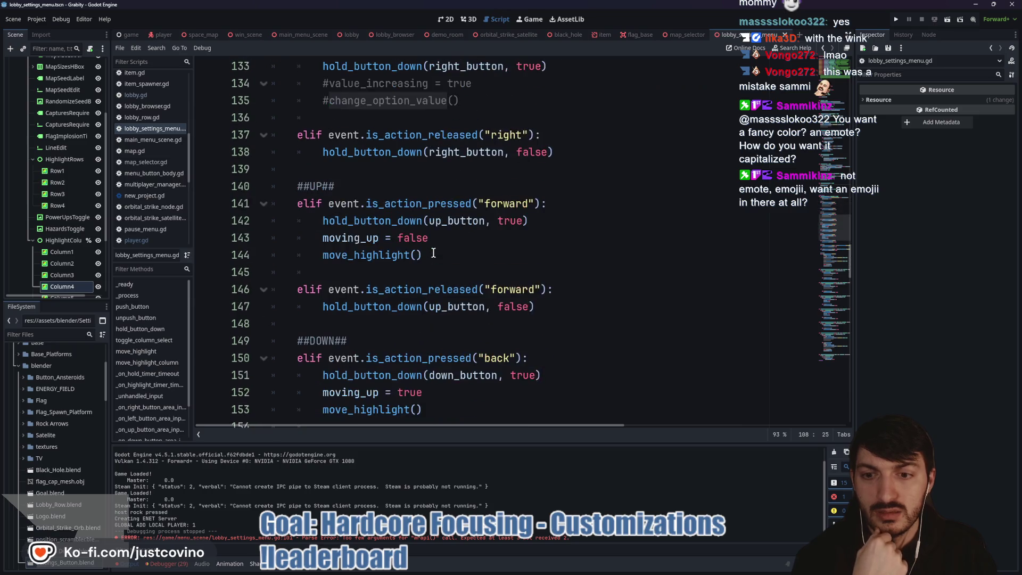
In _on_hold_timer_timeout, add 'if is_selecting_column:' below the commented change_option_value call.
click(152, 374)
click(445, 256)
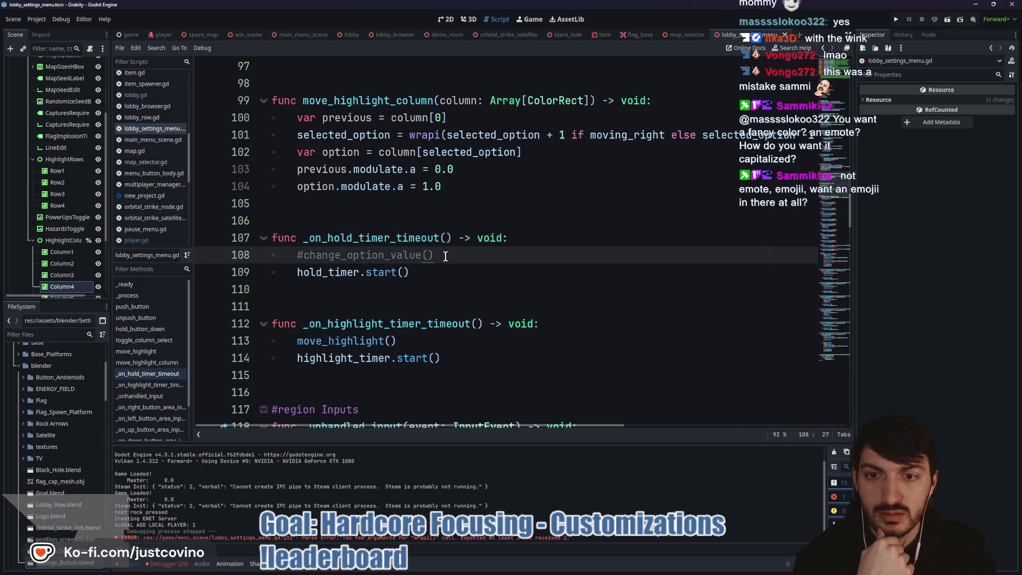
key(Return)
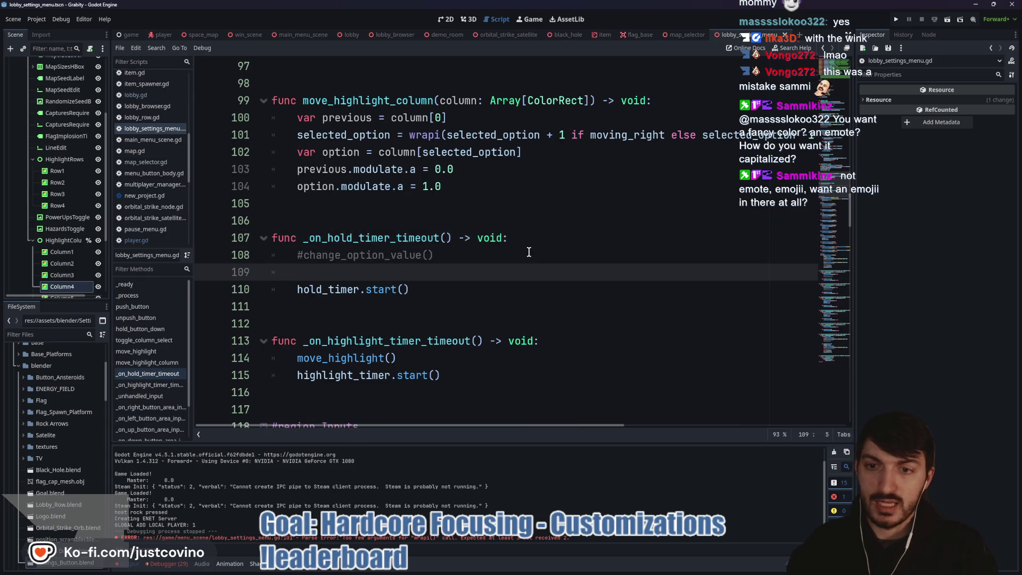
text(if is_sel)
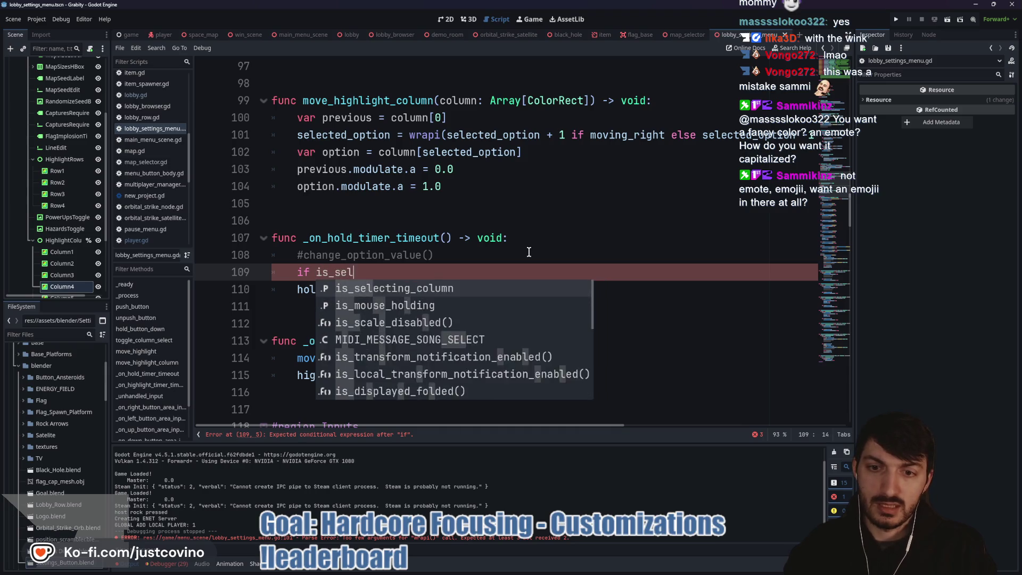
key(Return)
Inside that if block, call move_highlight_column(map_size_columns).
key(Return)
text(move)
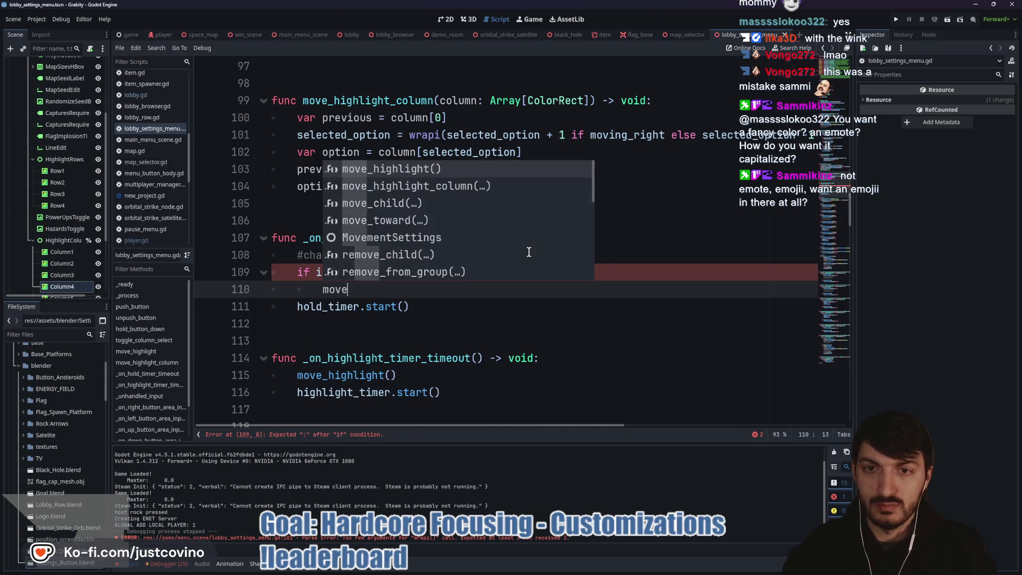
key(Return)
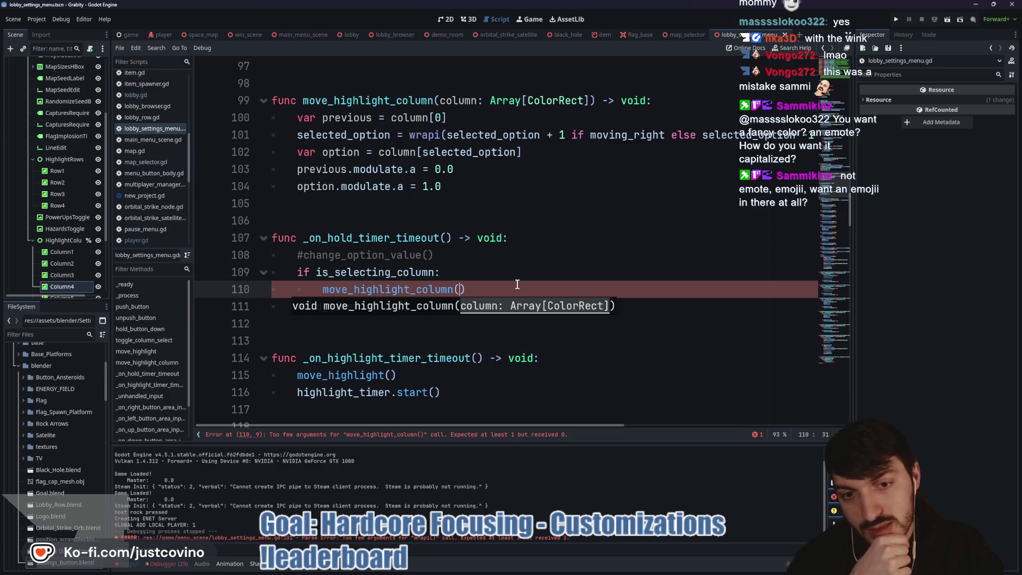
scroll(516, 284, up, 20)
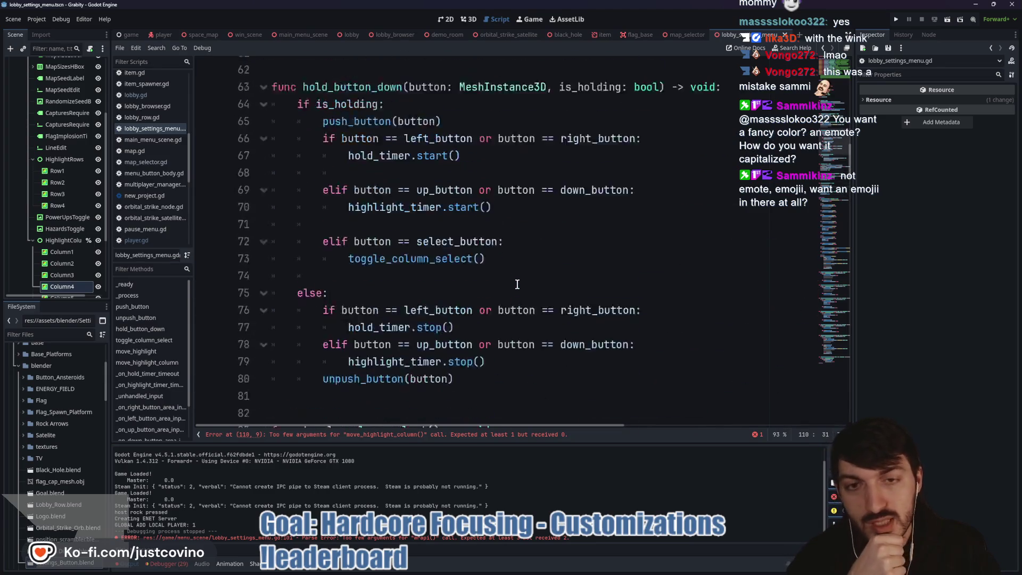
scroll(517, 284, up, 9)
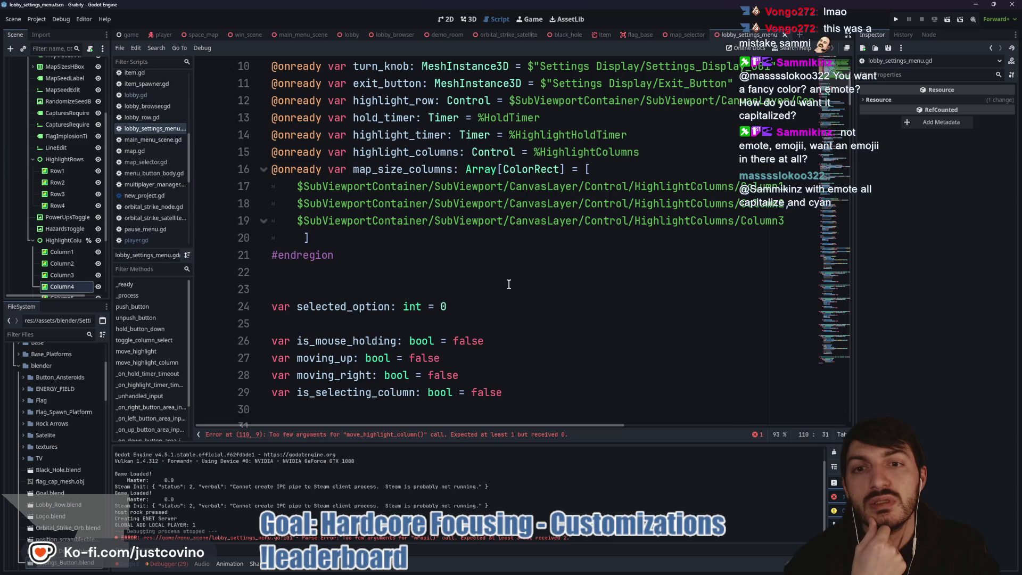
scroll(502, 283, down, 1)
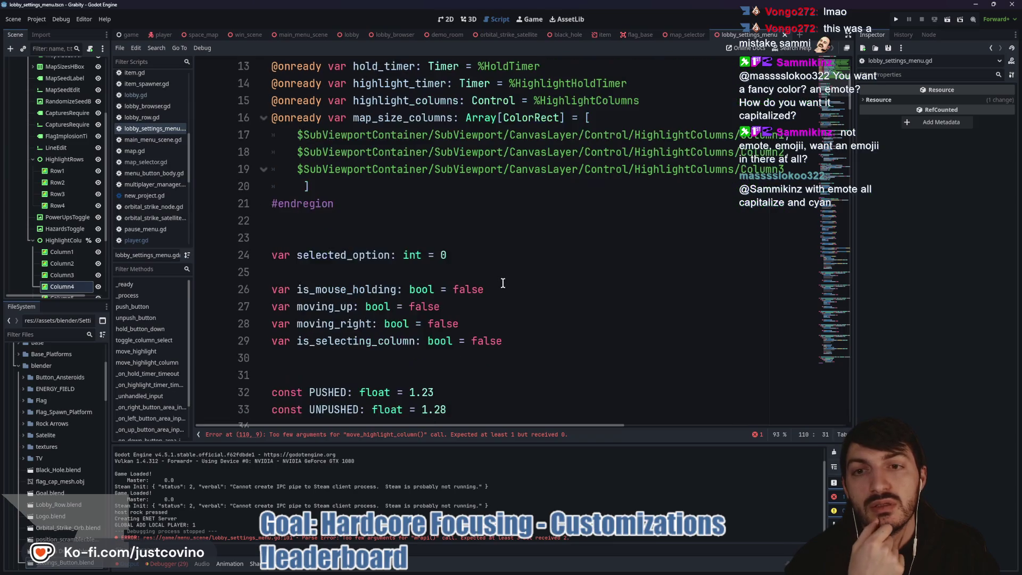
scroll(503, 283, down, 17)
scroll(503, 284, down, 10)
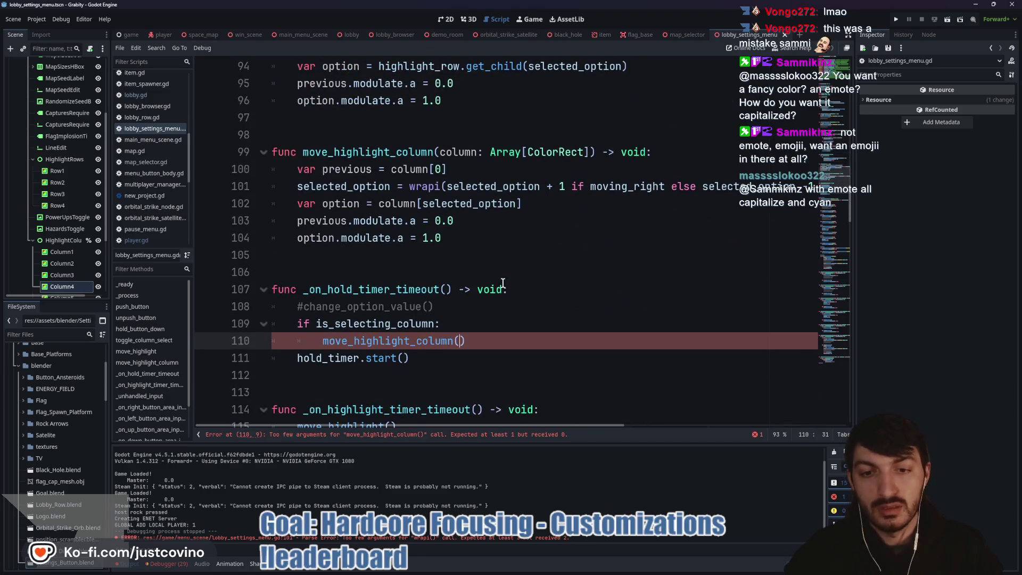
text(map)
key(Return)
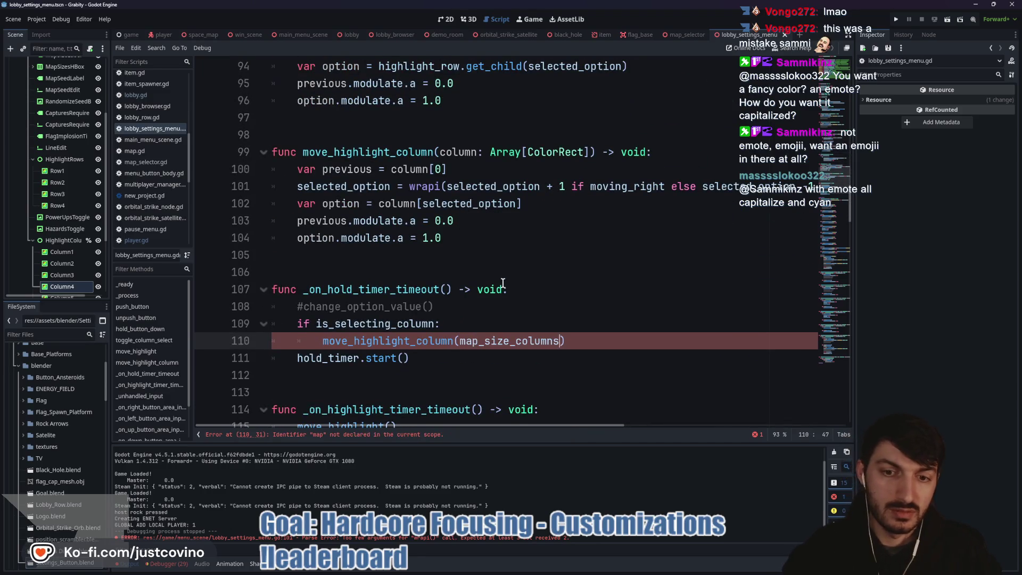
click(898, 21)
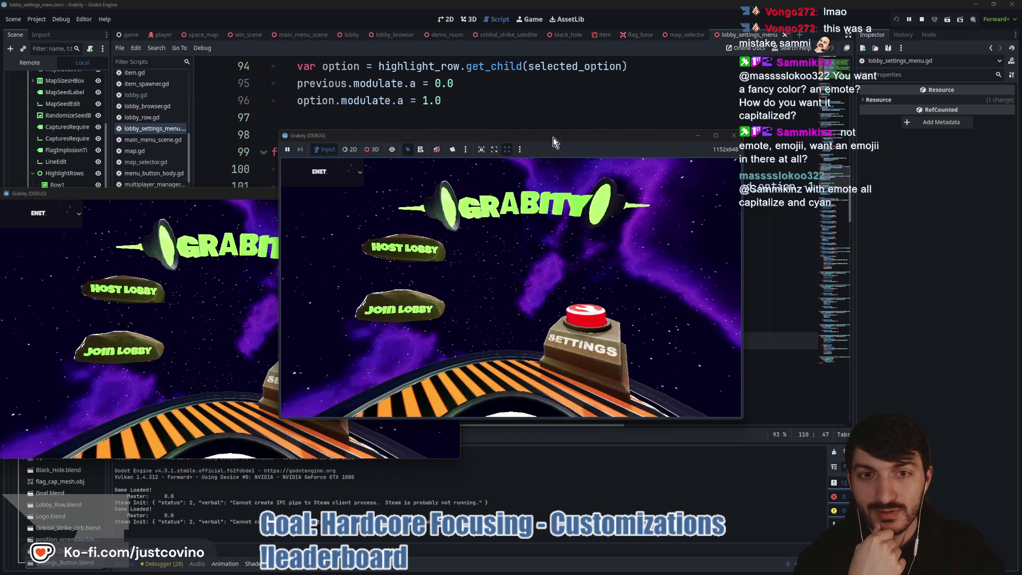
drag(554, 137, 729, 143)
drag(382, 195, 378, 152)
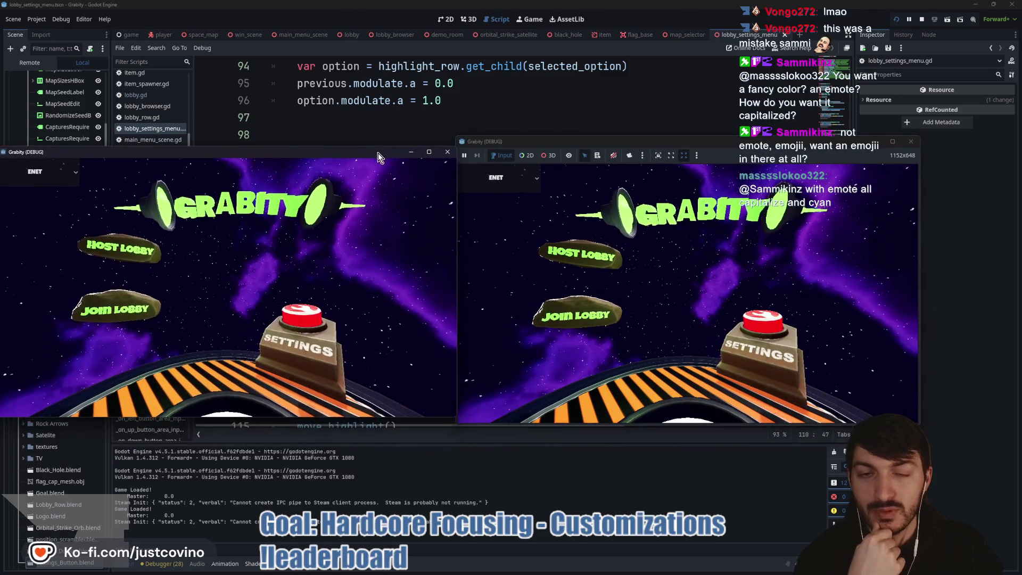
drag(621, 141, 667, 141)
drag(353, 151, 374, 151)
click(141, 249)
click(235, 250)
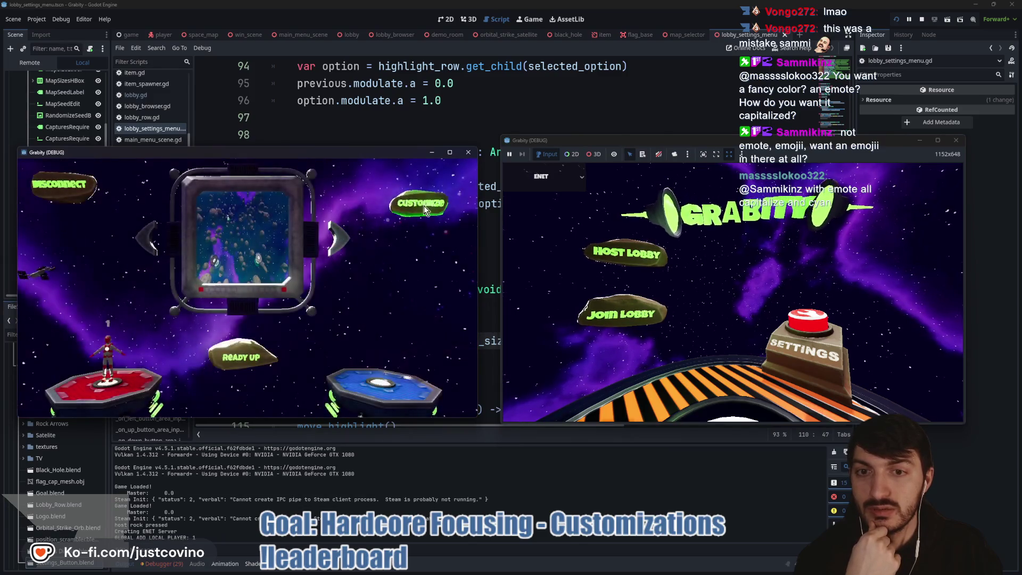
click(424, 206)
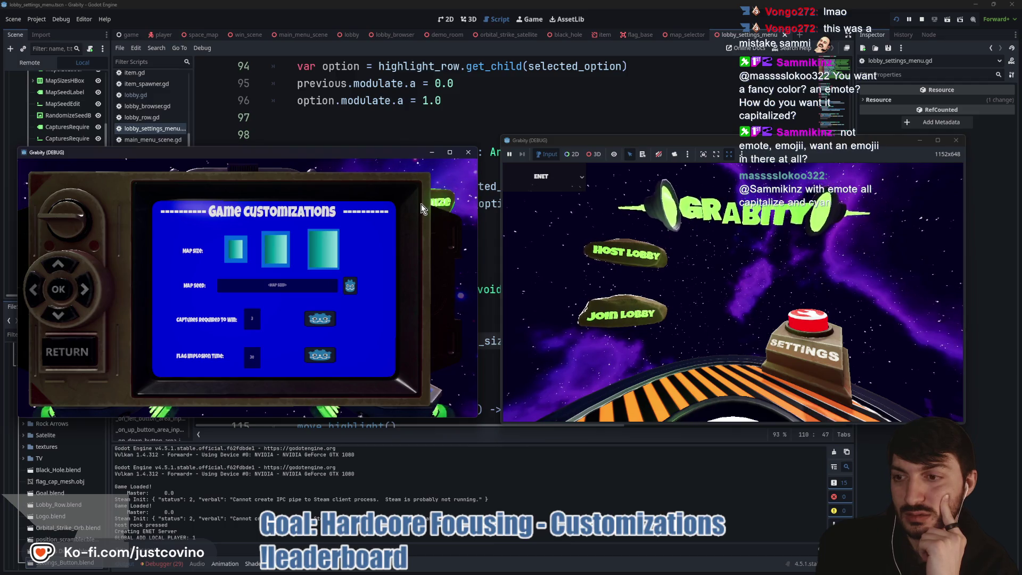
key(Down)
key(Down)
key(Down)
key(Up)
key(Up)
key(Up)
key(Return)
key(Left)
key(Right)
key(Right)
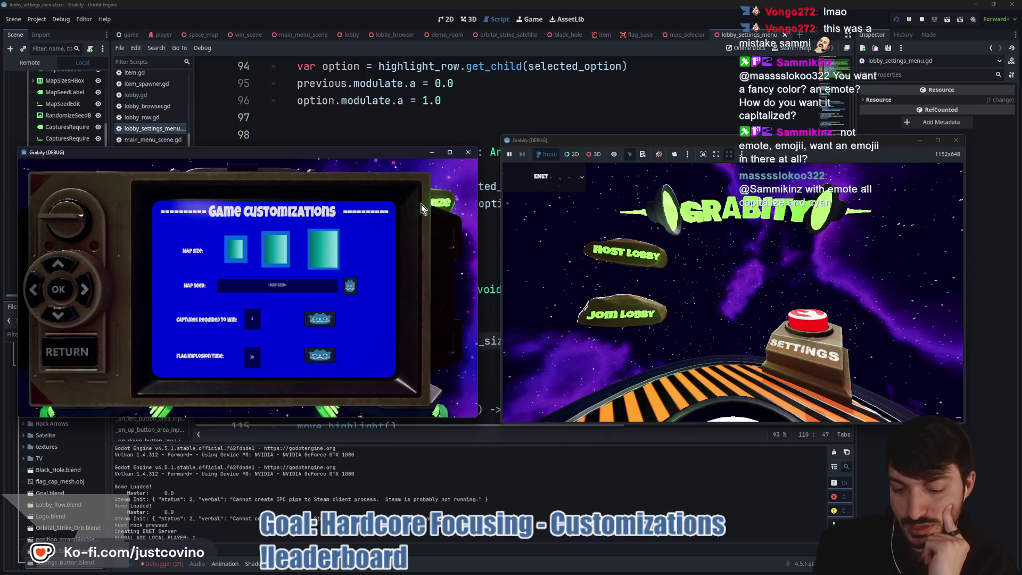
key(F8)
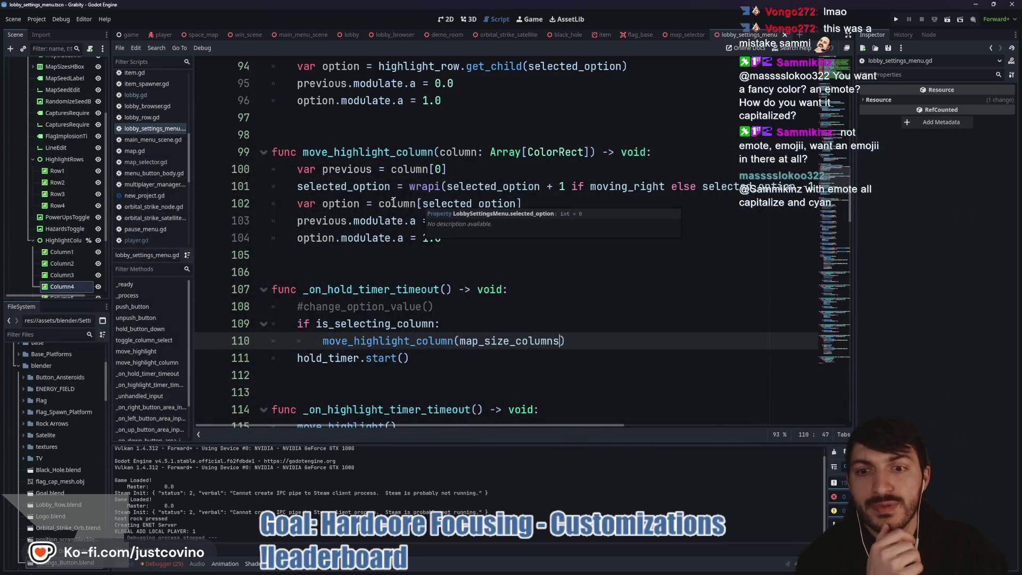
ctrl+click(404, 341)
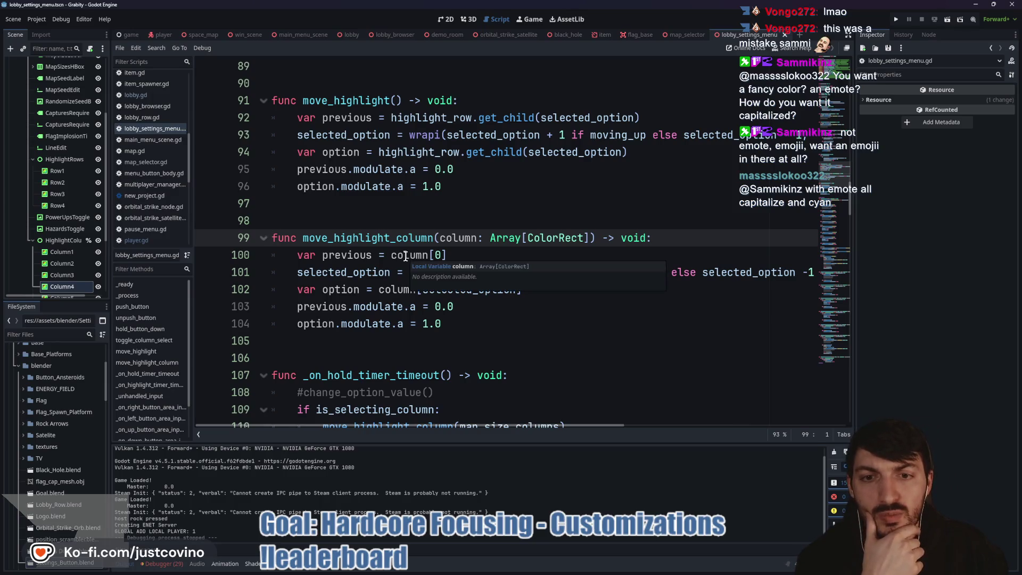
click(435, 255)
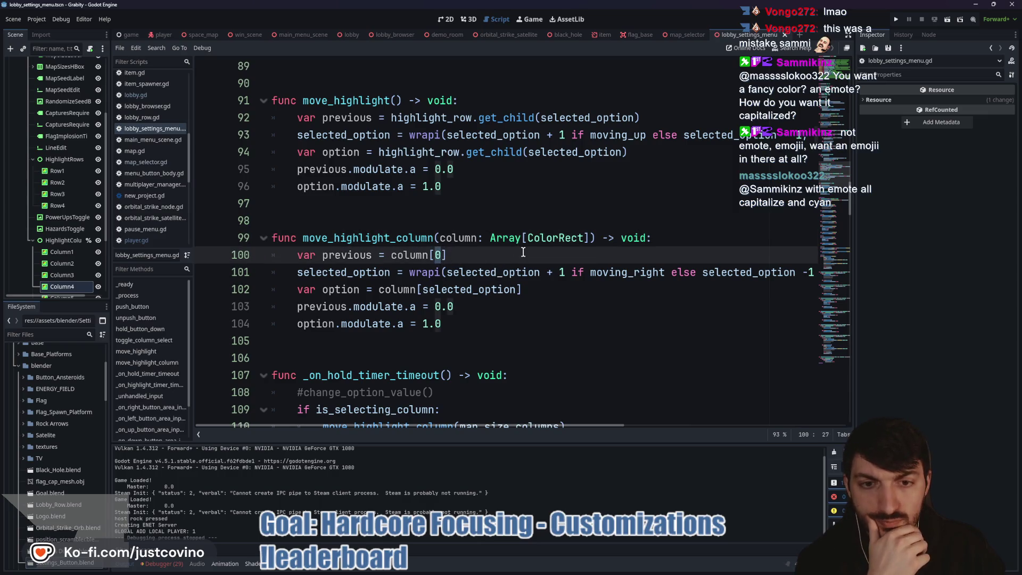
key(Delete)
text(selected)
key(Return)
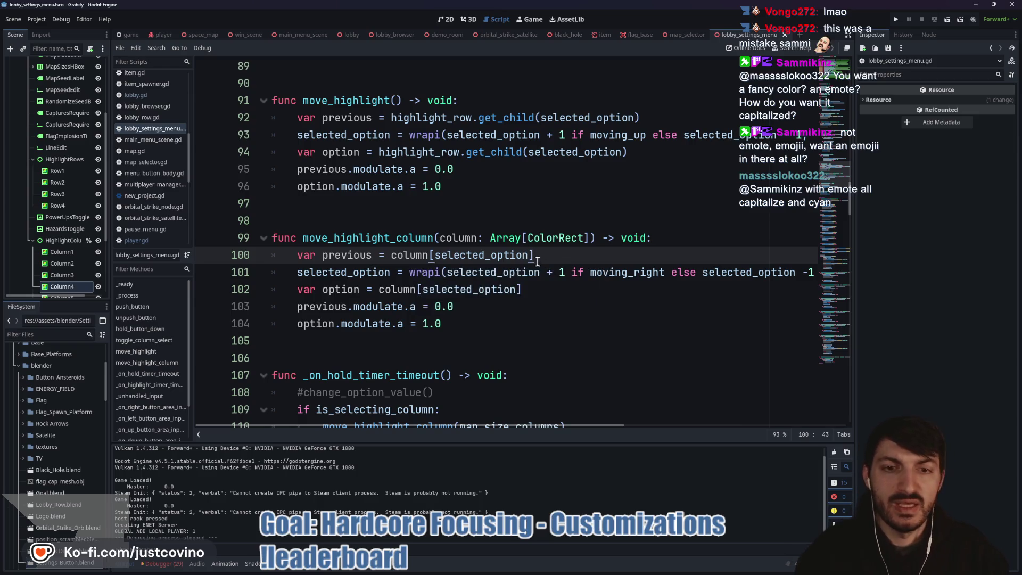
double_click(594, 275)
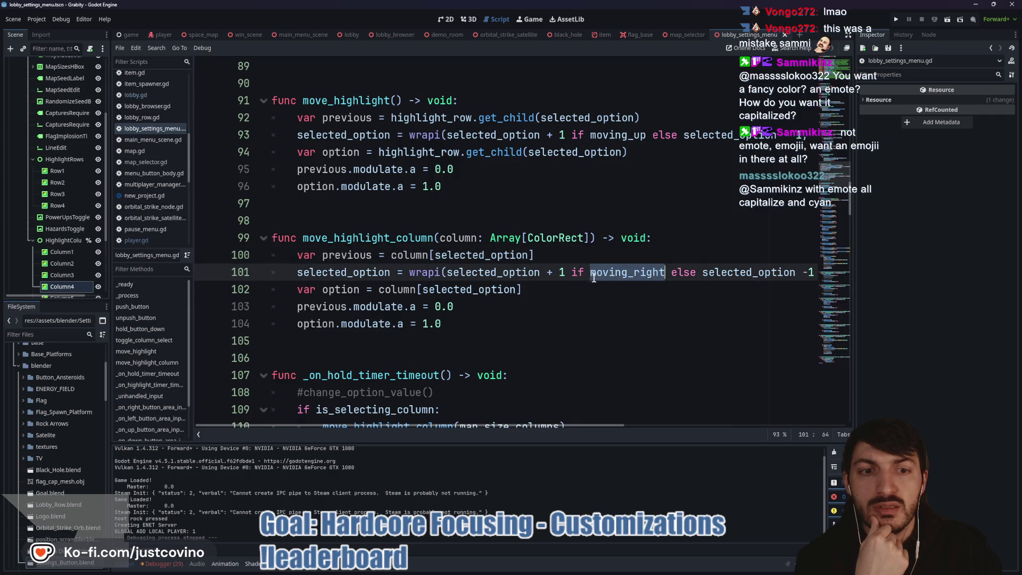
scroll(541, 286, down, 4)
scroll(540, 286, up, 9)
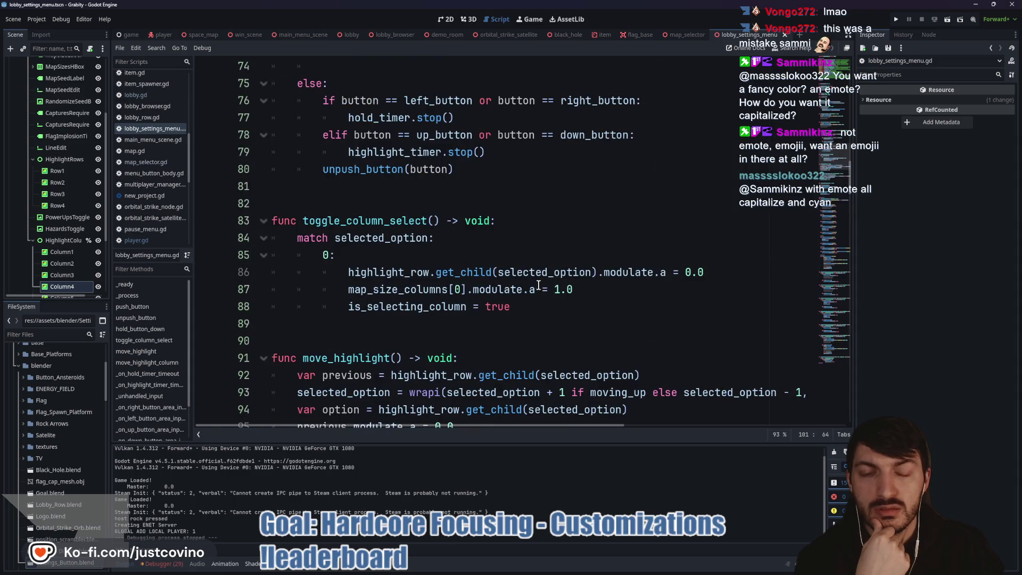
scroll(537, 284, up, 1)
scroll(523, 272, up, 1)
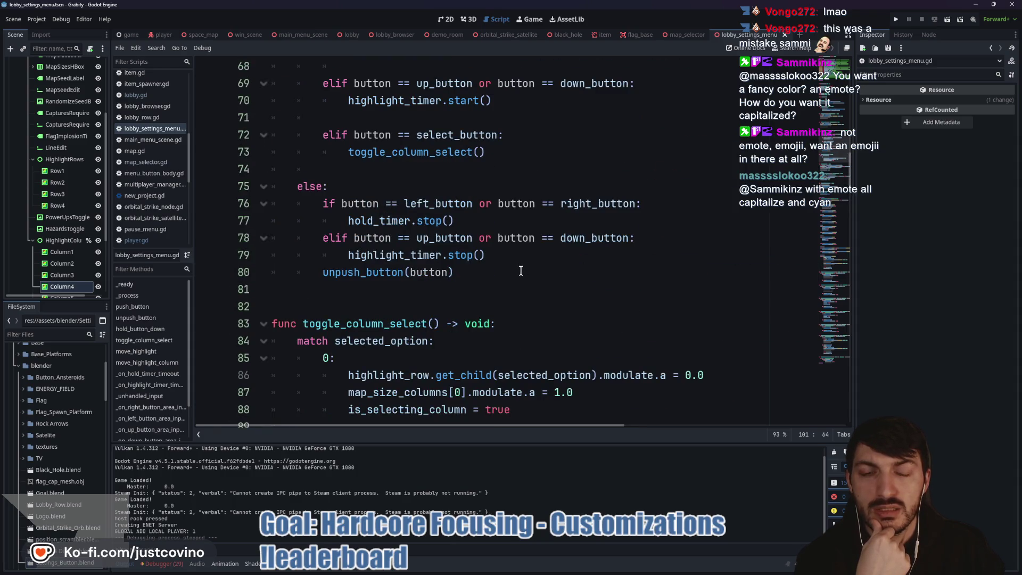
scroll(520, 271, up, 2)
scroll(518, 271, down, 7)
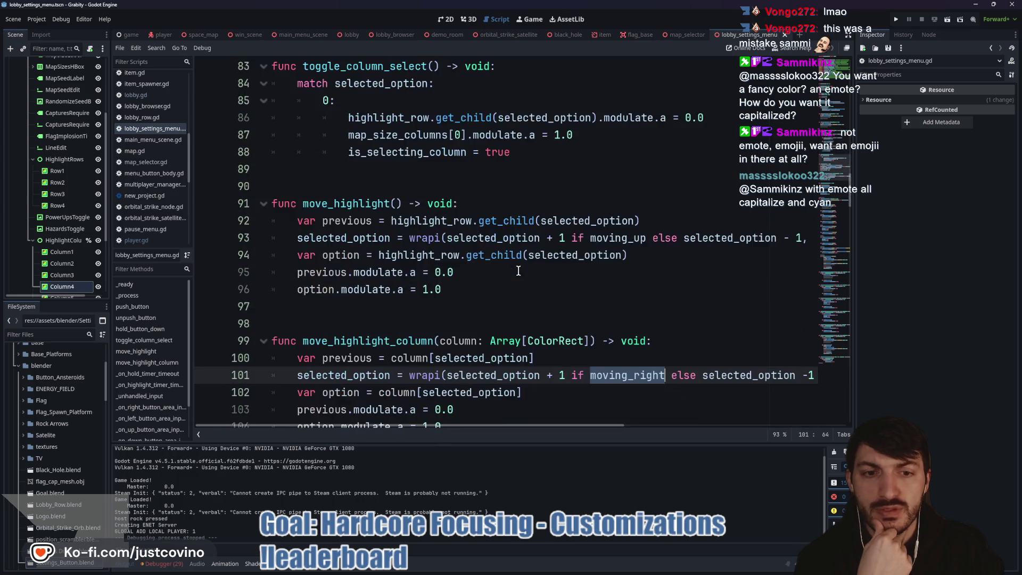
double_click(618, 241)
scroll(535, 283, up, 16)
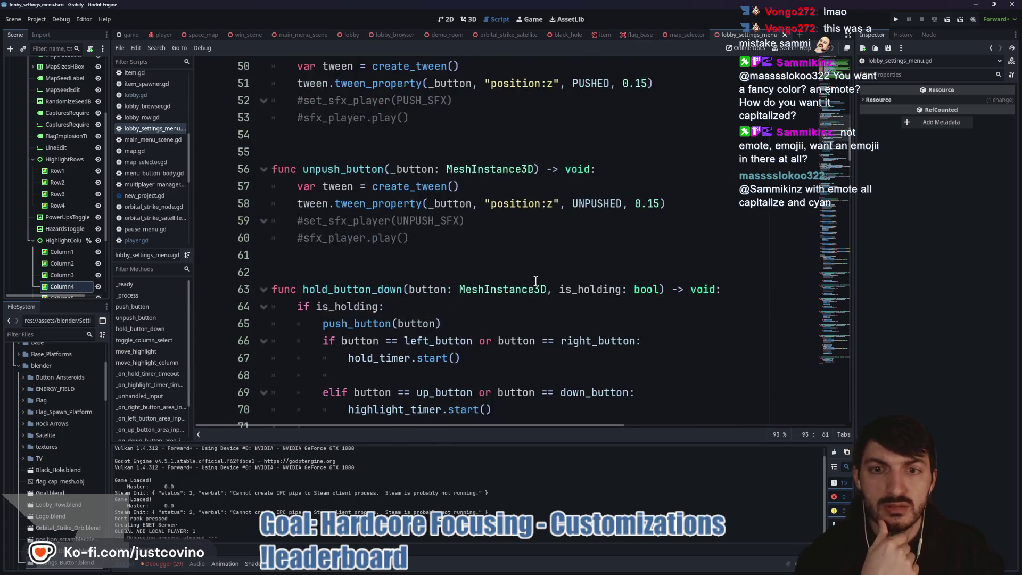
scroll(535, 283, up, 1)
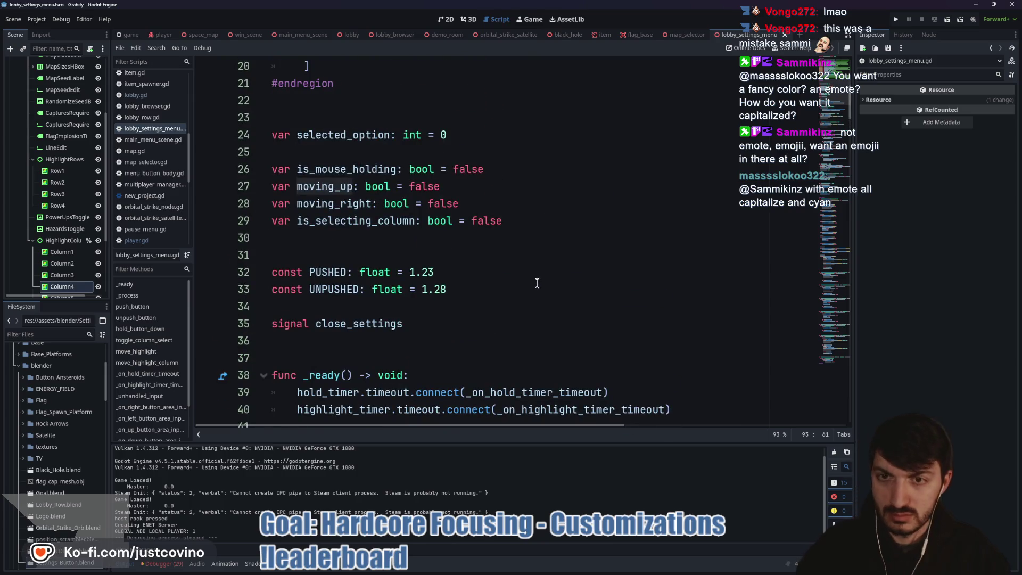
scroll(538, 284, down, 3)
In the right-press handler, replace #value_increasing with moving_right = true and add moving_right = false on release.
key(ctrl+f)
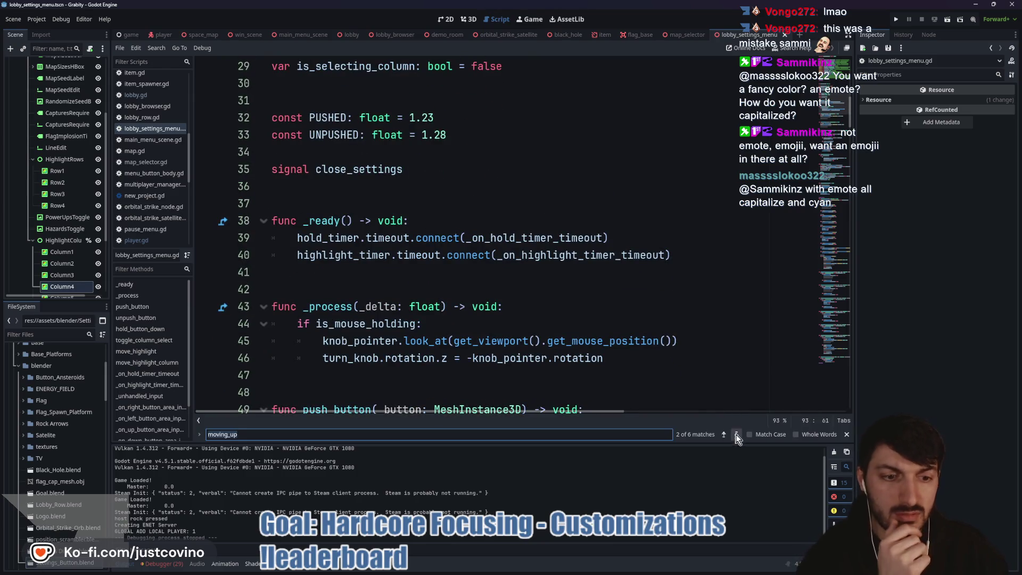
click(736, 436)
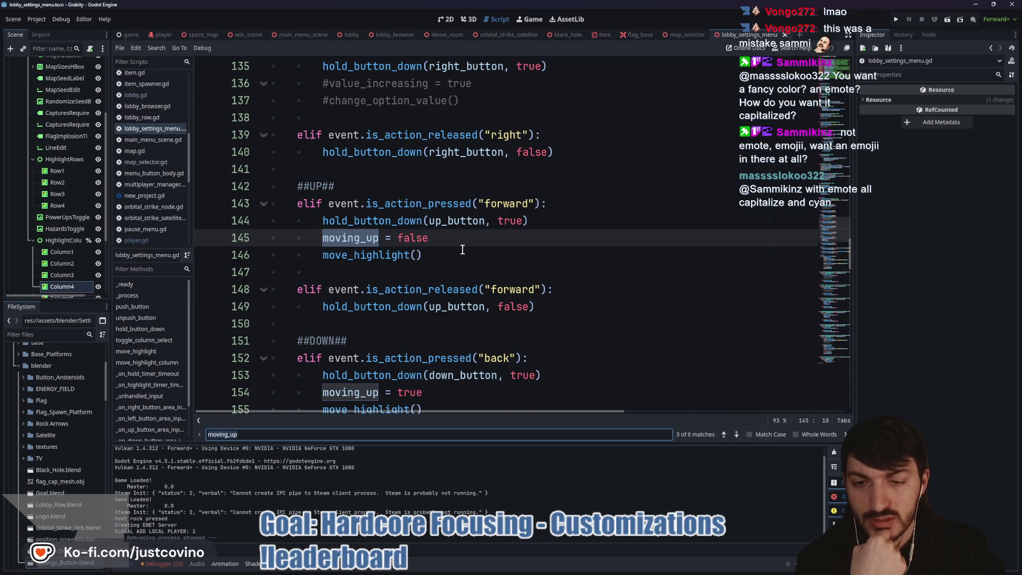
scroll(462, 250, down, 3)
scroll(461, 249, up, 4)
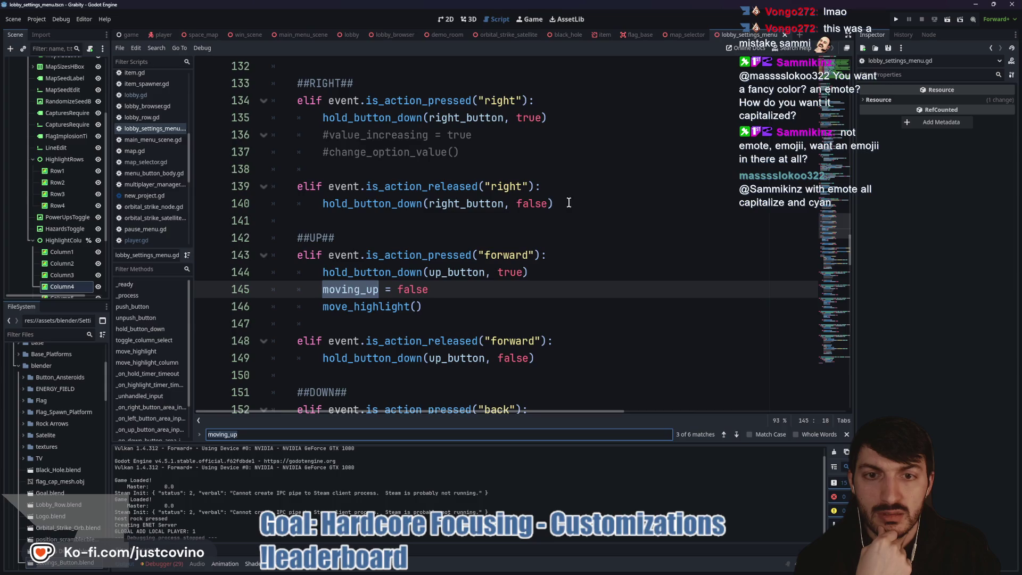
scroll(569, 202, up, 1)
drag(490, 184, 329, 188)
text(moving)
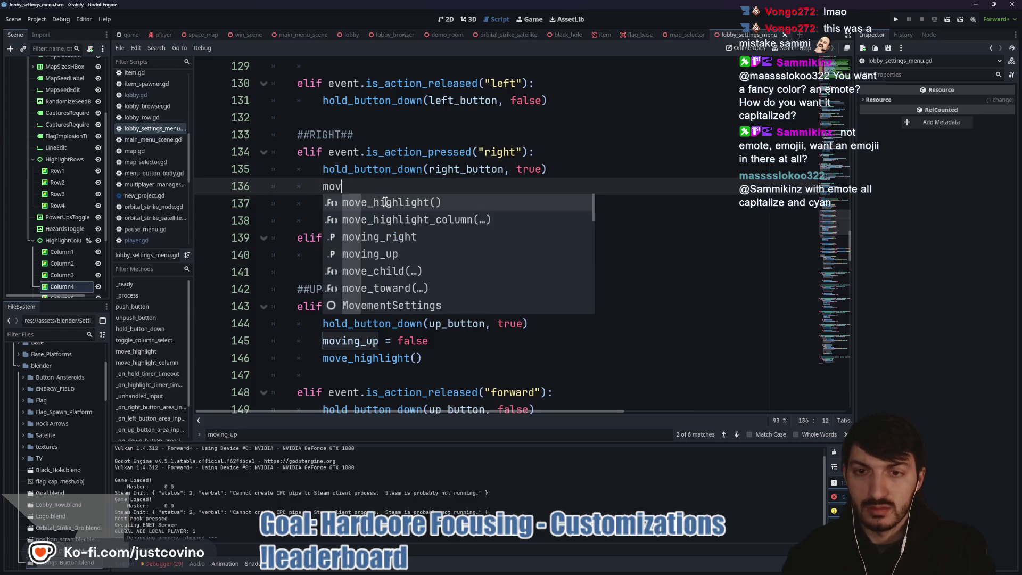
key(Return)
text(= true)
click(424, 272)
text(moving_right = false)
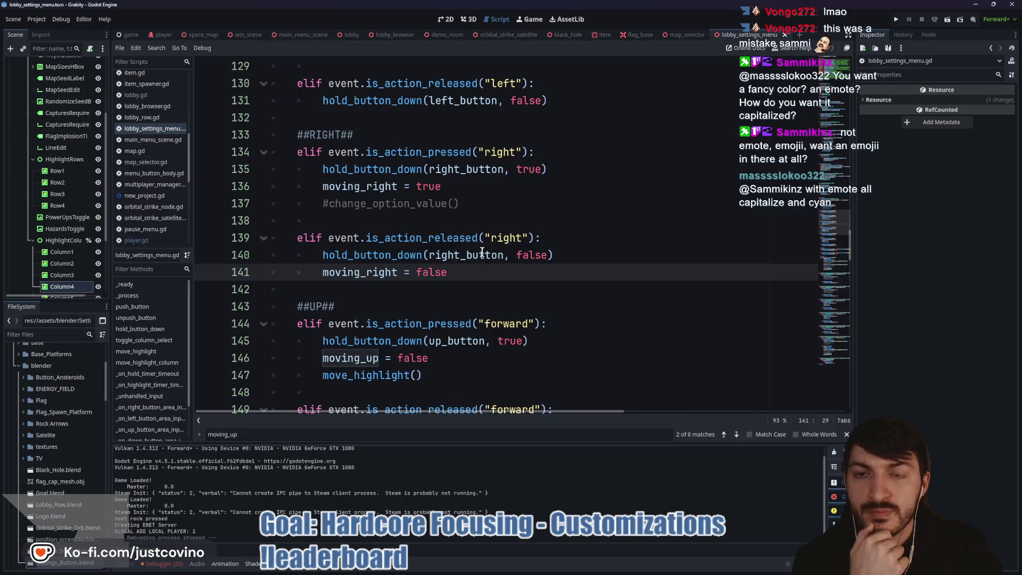
Set moving_right = true and false in the right-button click handler, then save the script.
double_click(350, 272)
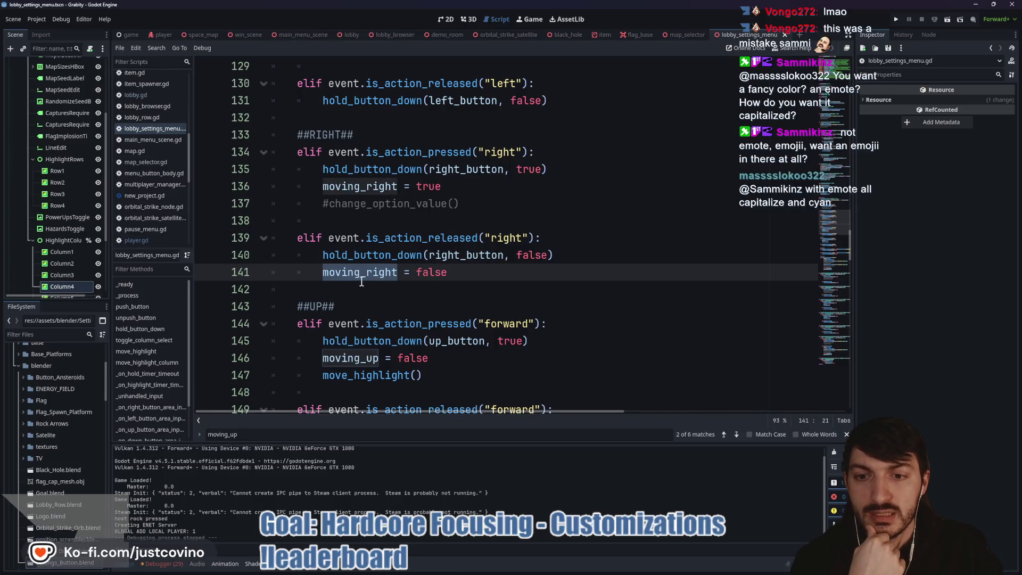
scroll(361, 282, down, 9)
scroll(401, 312, down, 13)
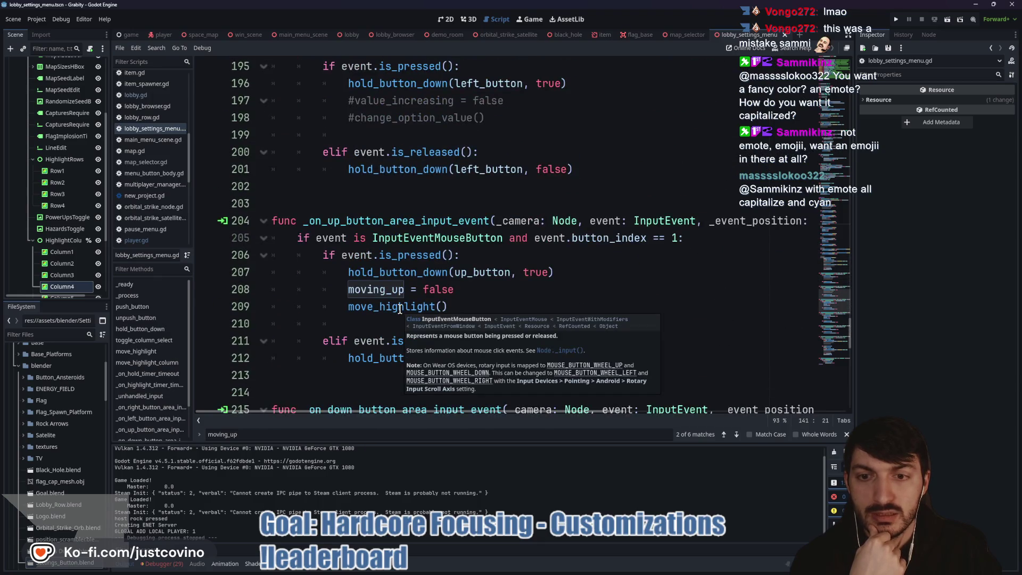
scroll(400, 309, down, 1)
scroll(402, 298, up, 4)
scroll(407, 251, down, 1)
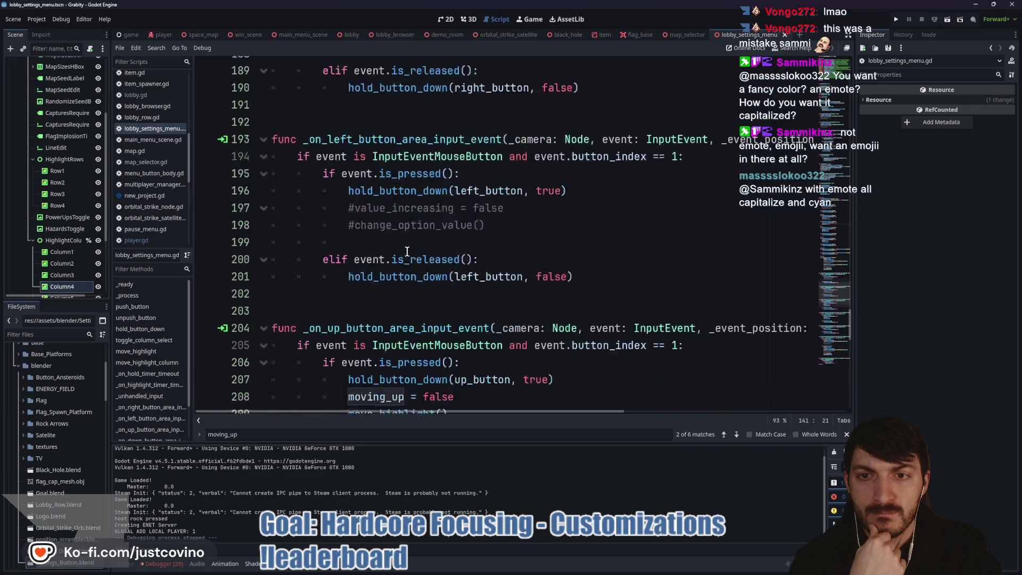
scroll(407, 251, down, 8)
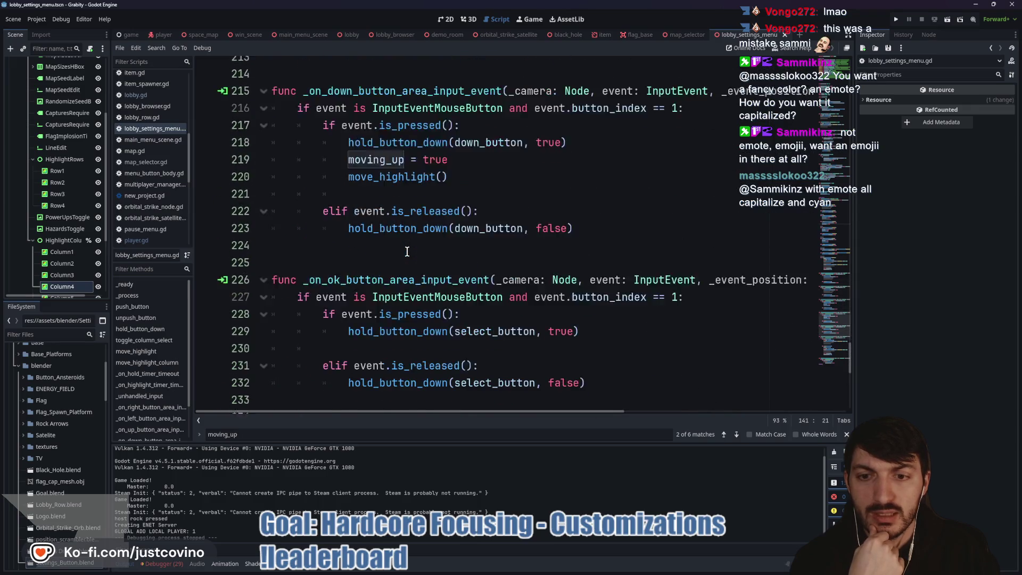
scroll(407, 251, down, 7)
scroll(407, 252, down, 5)
scroll(407, 252, up, 15)
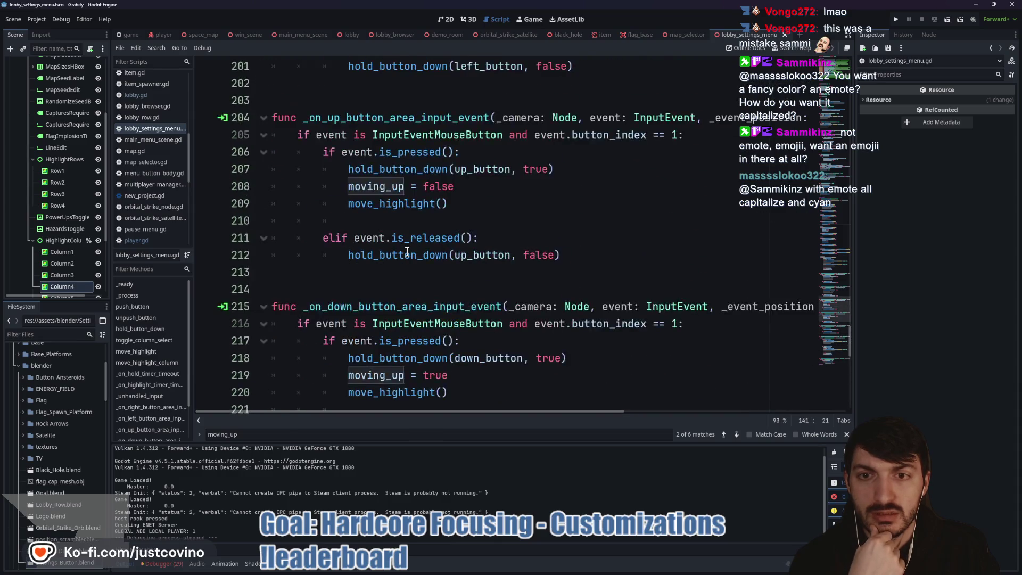
scroll(407, 251, up, 4)
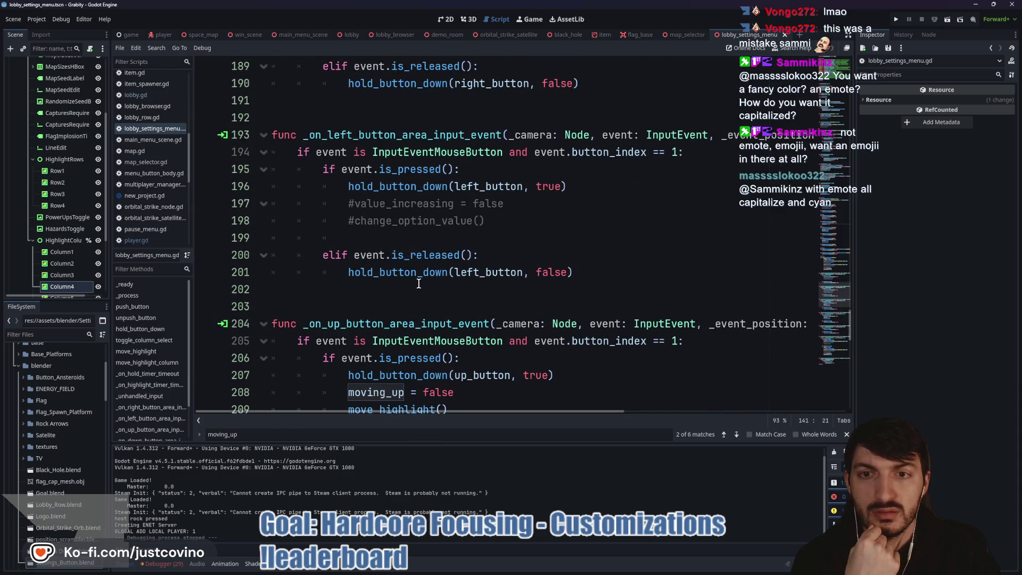
scroll(419, 284, up, 4)
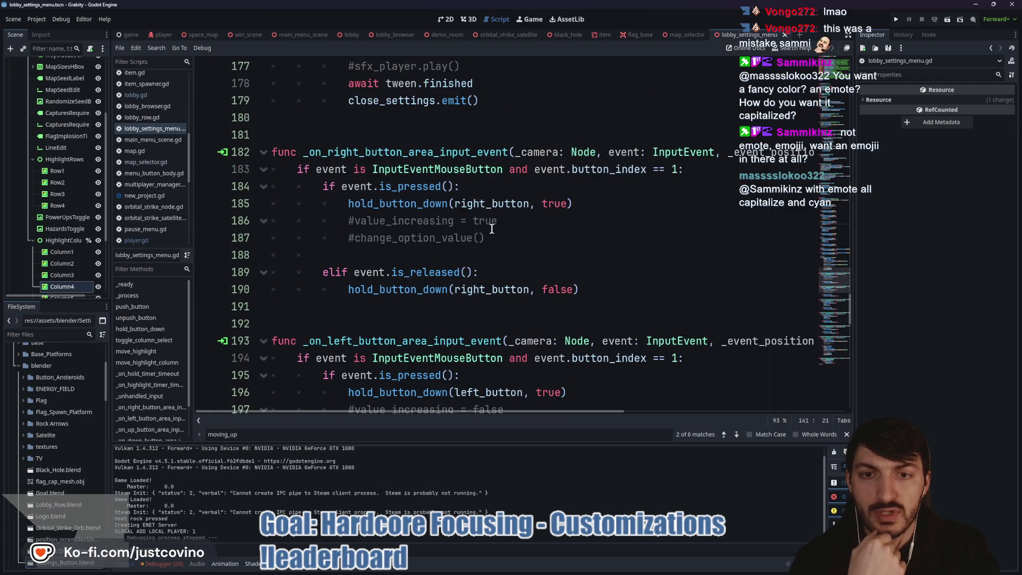
drag(498, 220, 345, 219)
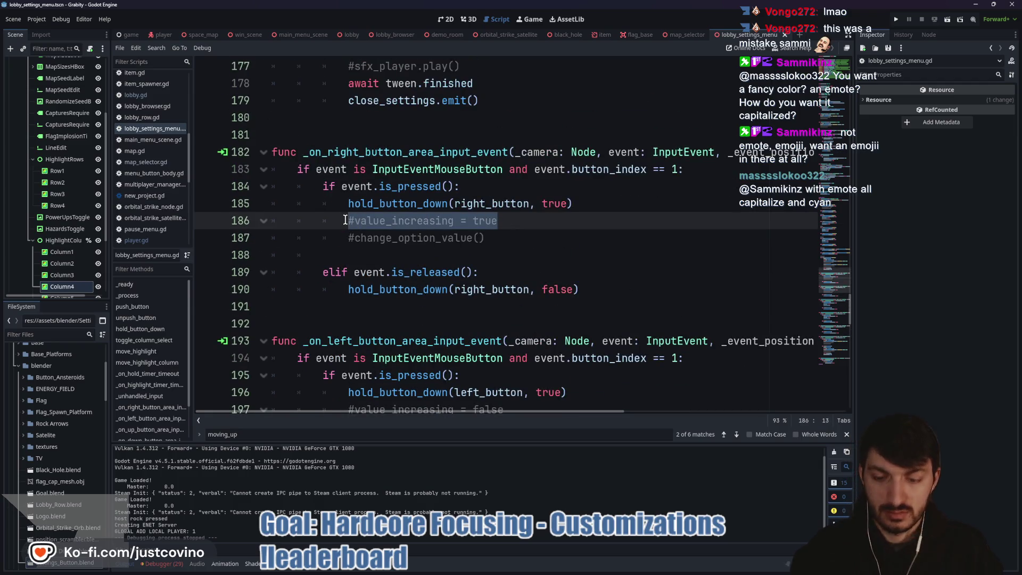
text(moving_right = true)
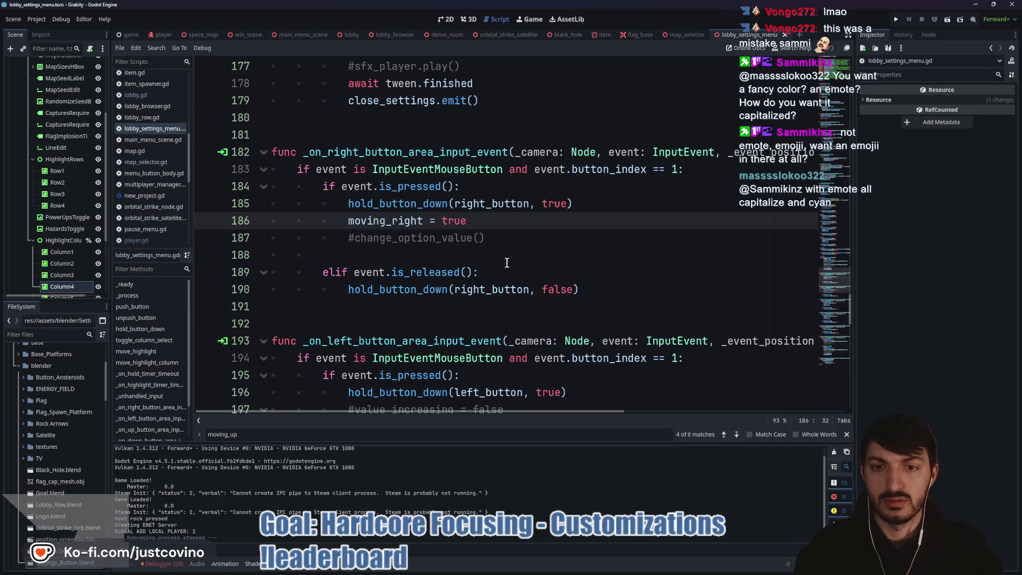
click(612, 292)
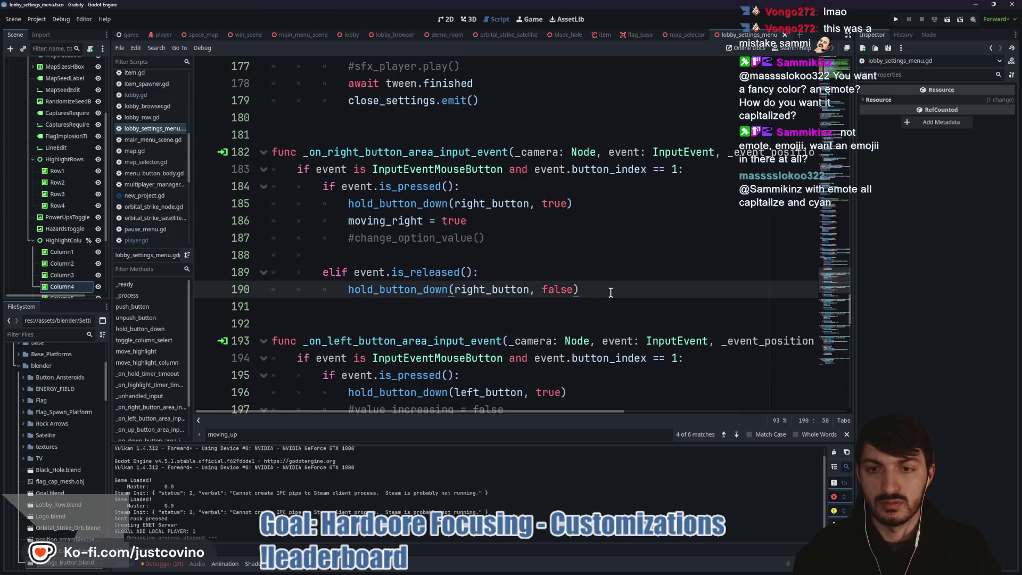
key(Return)
text(moving_right = false)
key(ctrl+s)
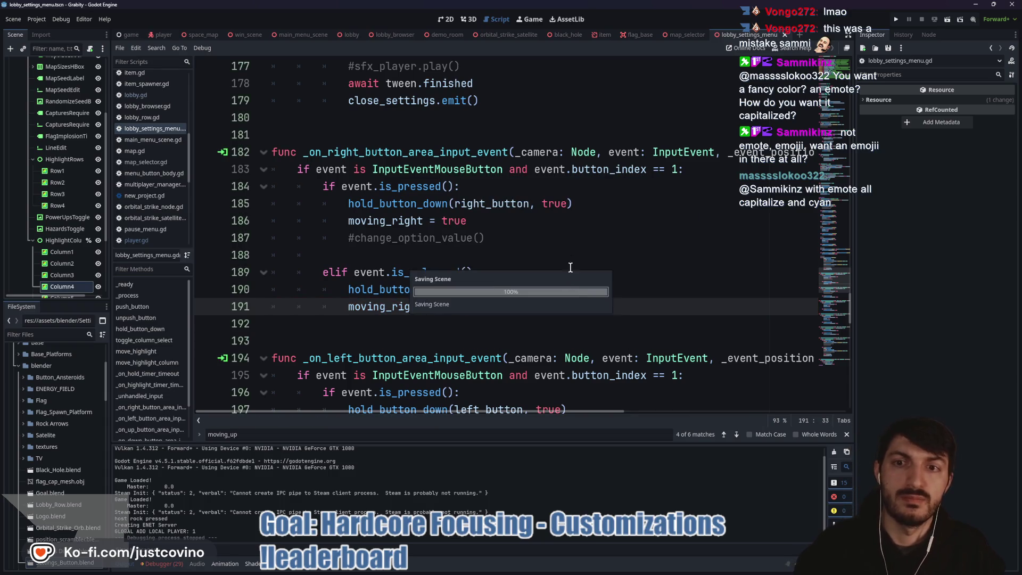
Run the game, host a lobby in one instance, join it from the other, ready up and start.
click(895, 19)
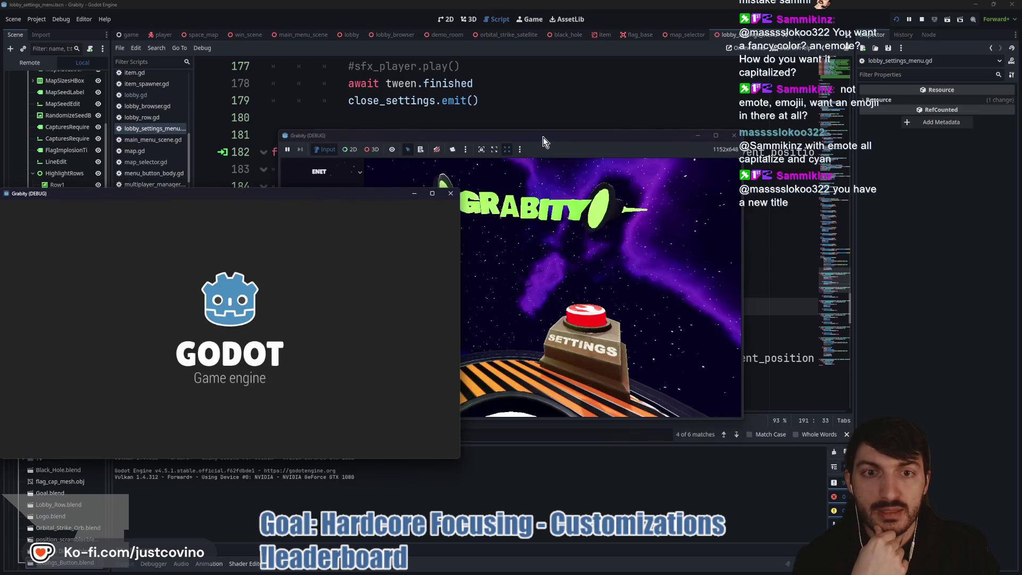
drag(306, 198, 352, 162)
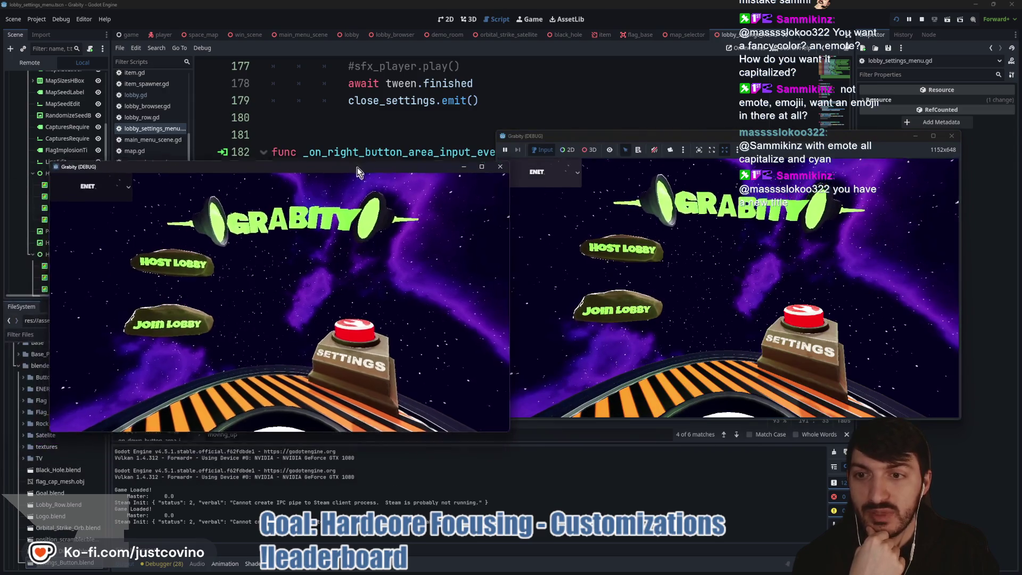
click(171, 256)
click(288, 220)
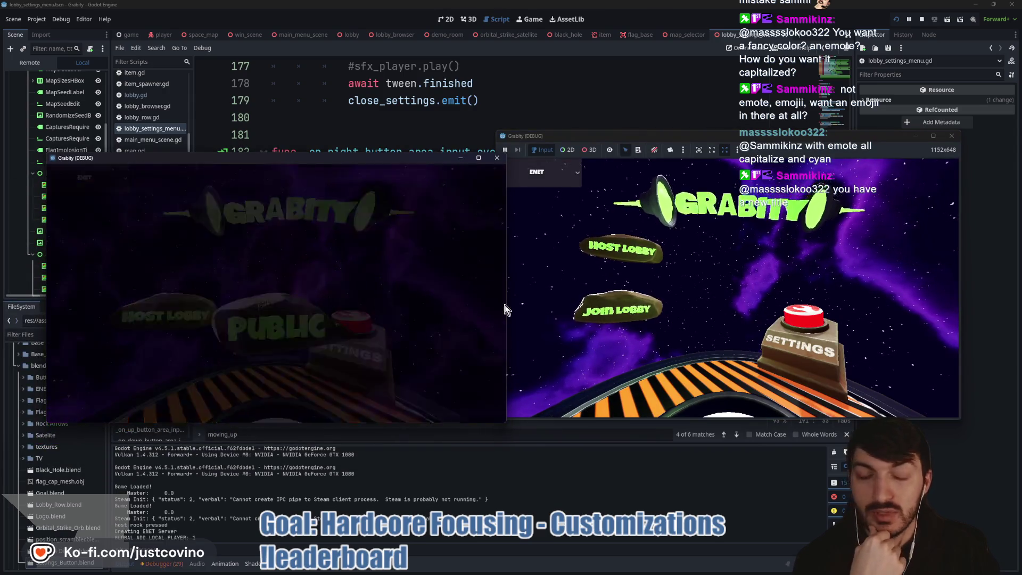
click(623, 306)
click(650, 313)
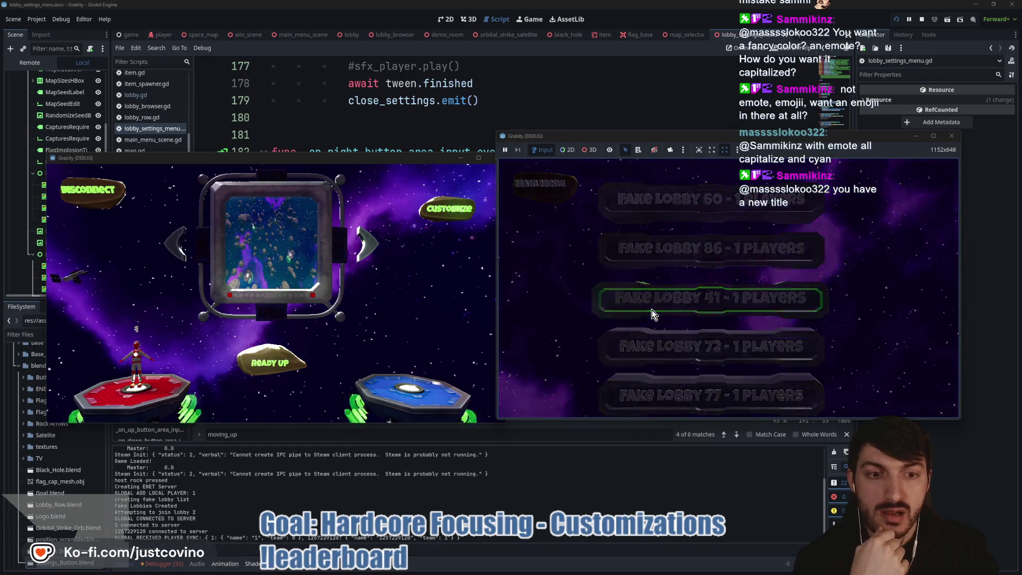
click(267, 367)
click(267, 367)
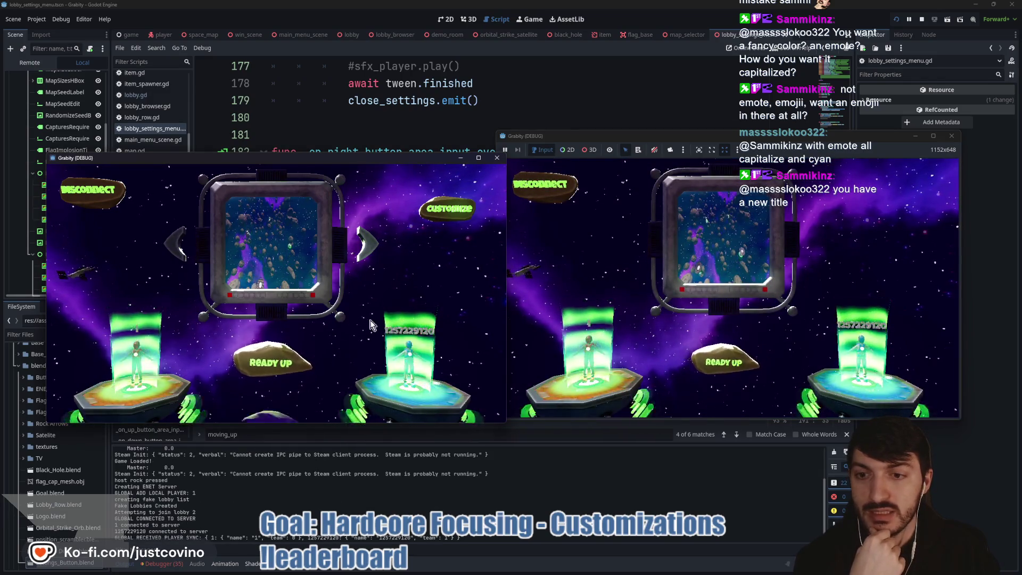
click(259, 362)
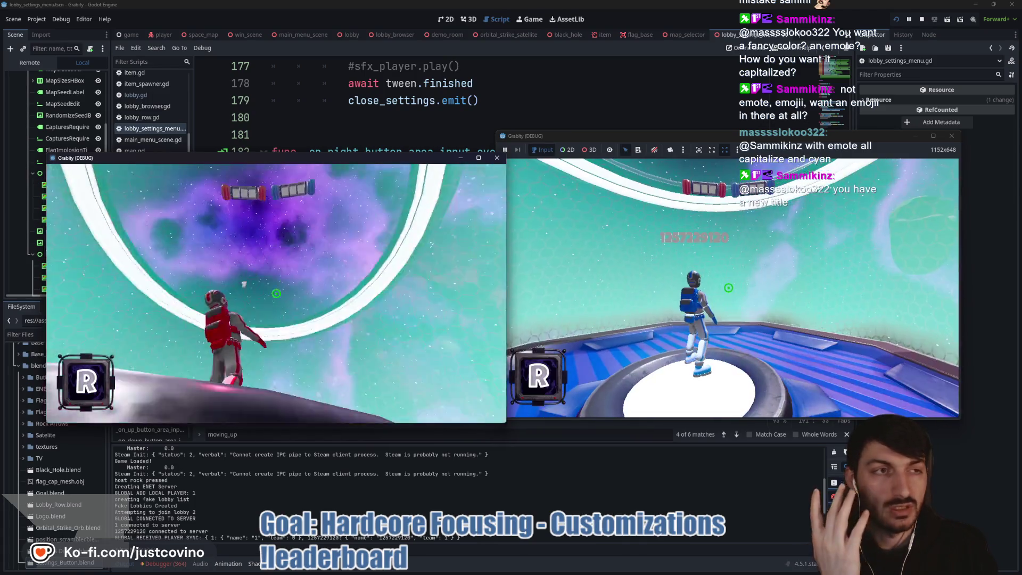
Restart the game and host a PRIVATE lobby from the main menu.
key(super)
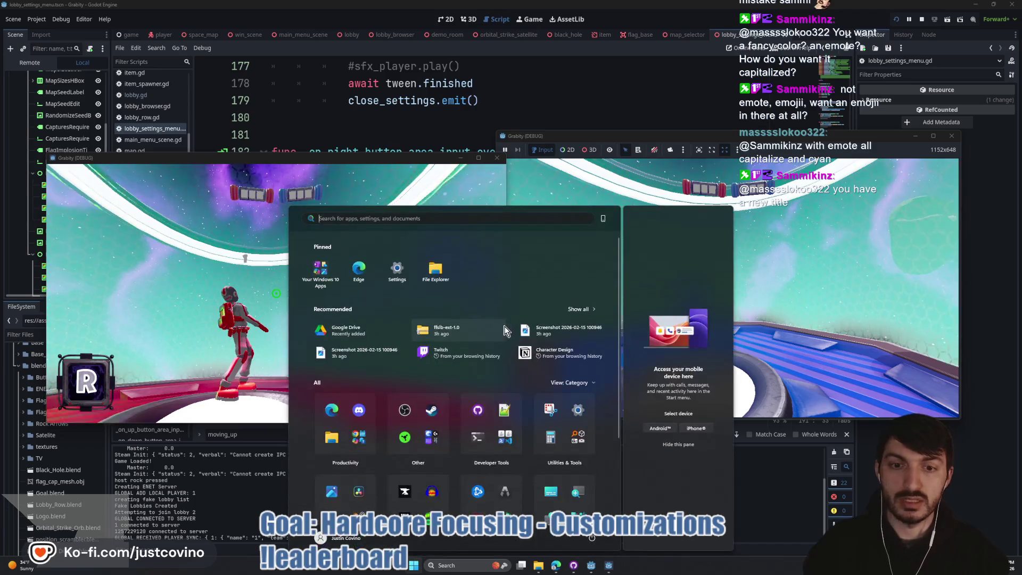
key(super)
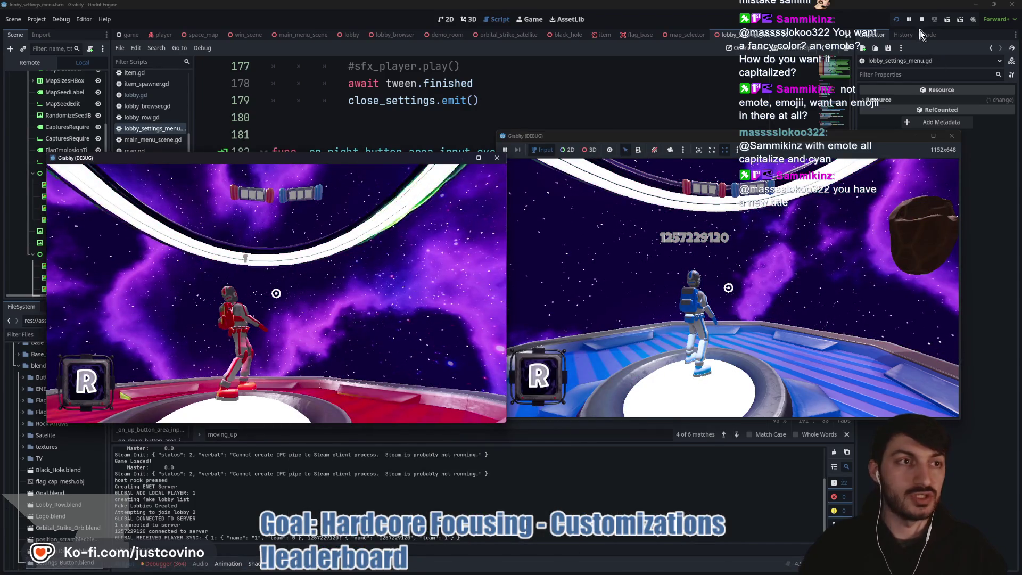
click(921, 19)
click(896, 19)
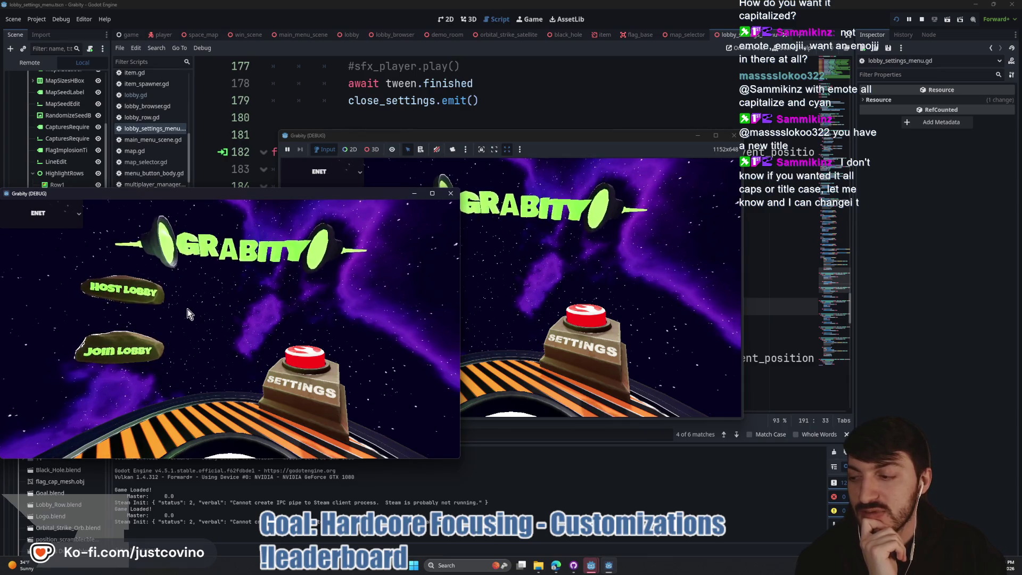
click(152, 293)
click(238, 288)
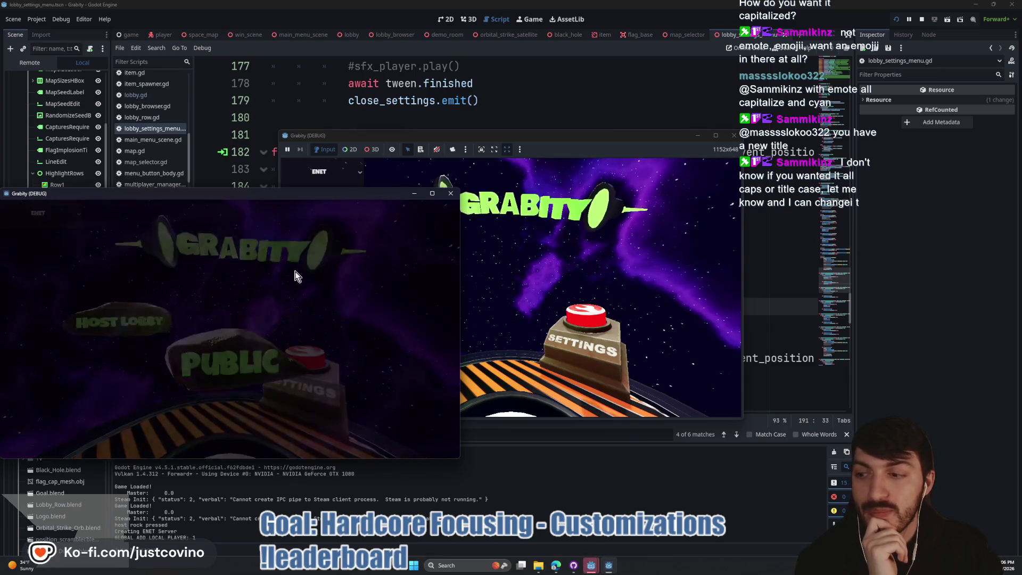
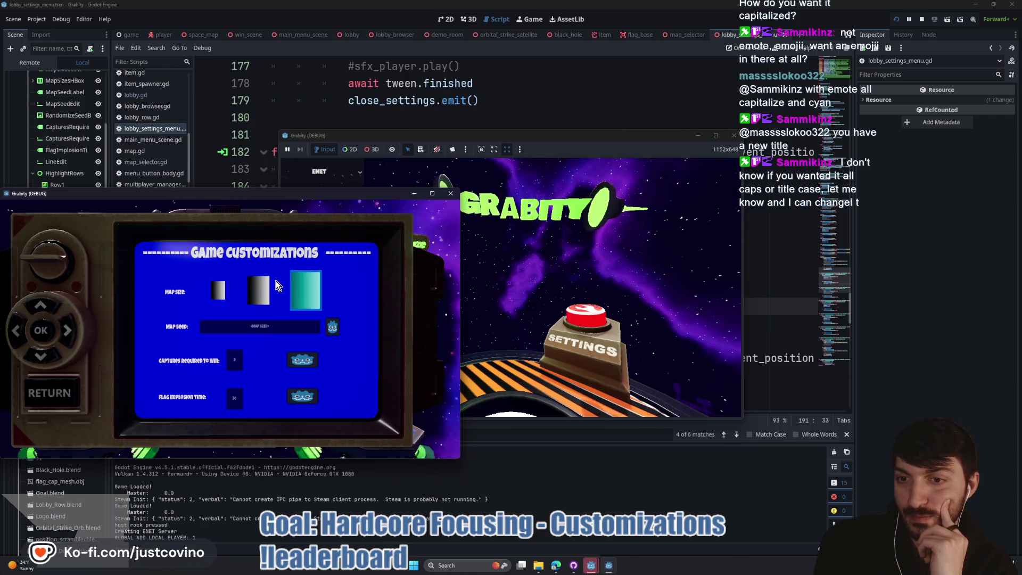
Move the test game's menu highlight right and down to Map Seed, then stop the running game.
key(Right)
key(Down)
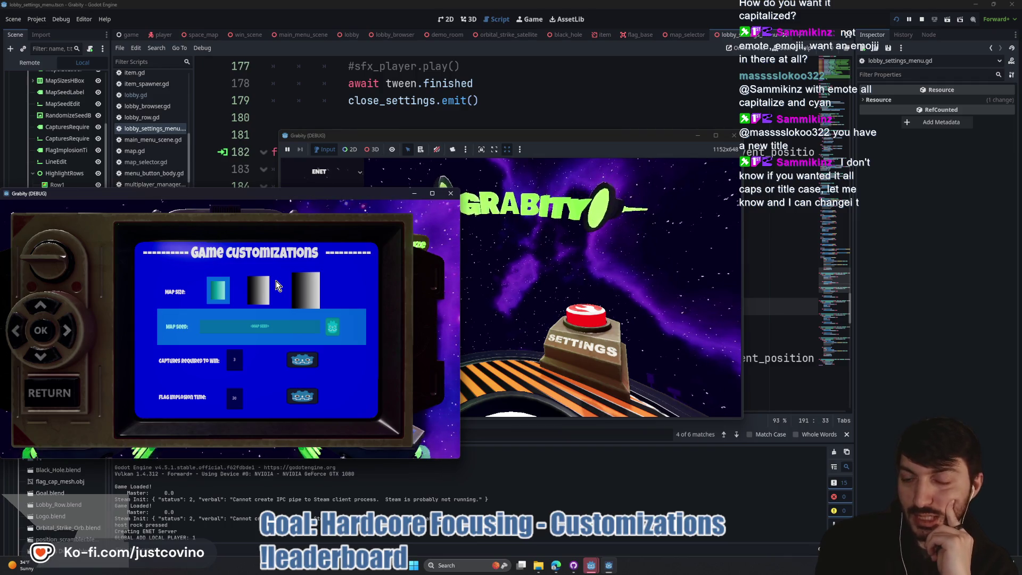
key(F8)
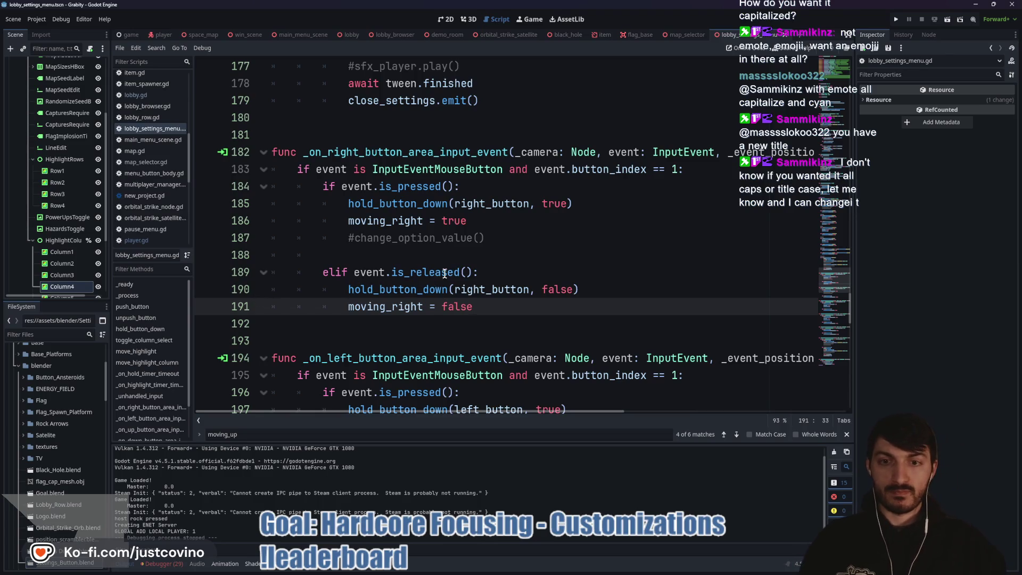
scroll(444, 273, up, 10)
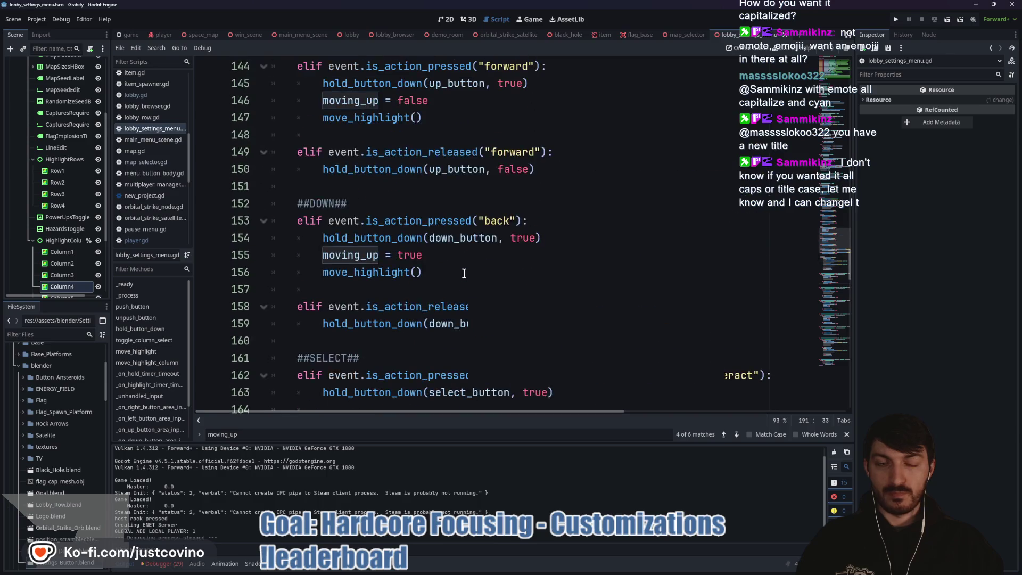
scroll(464, 273, up, 14)
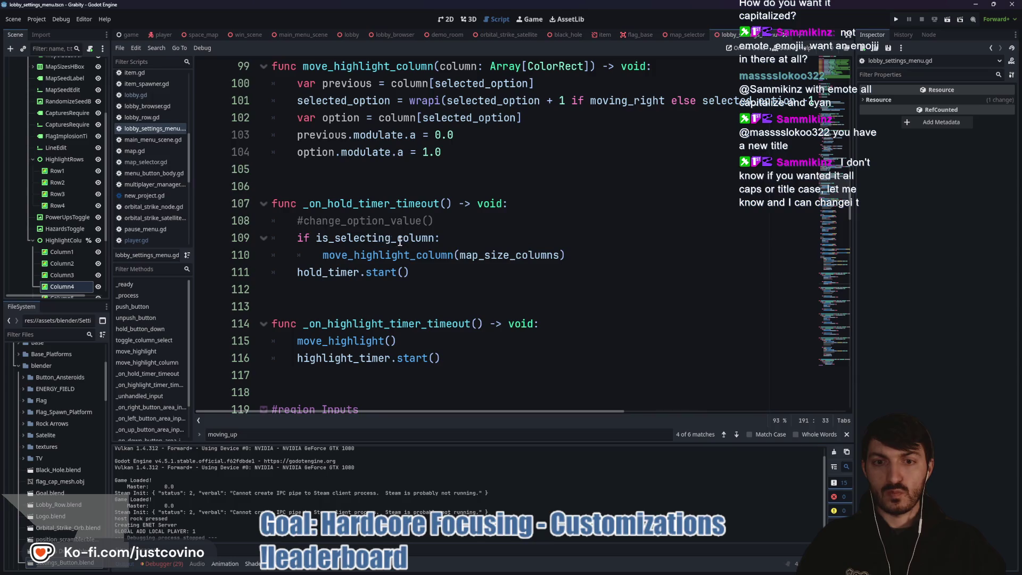
click(495, 258)
double_click(464, 255)
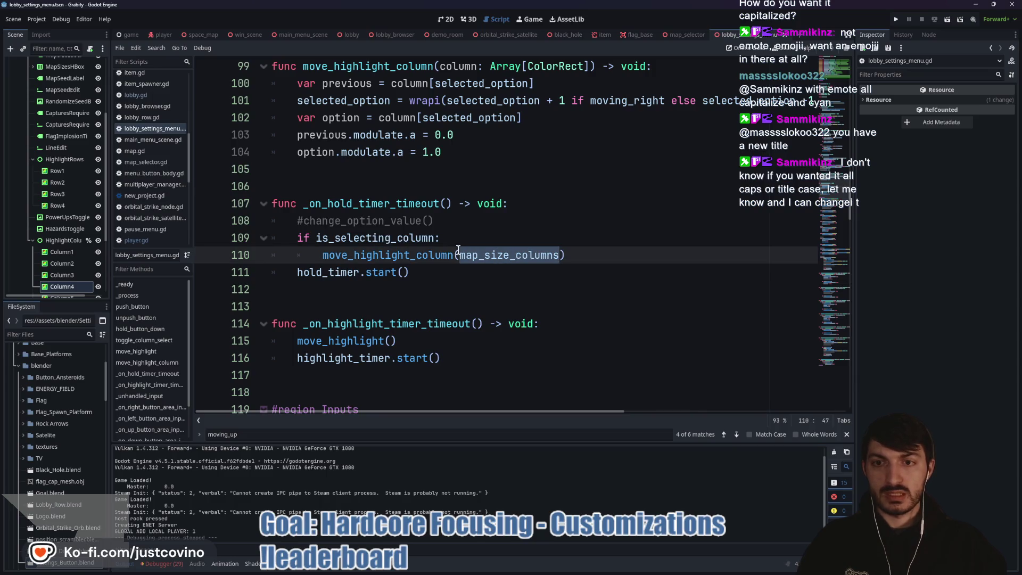
scroll(456, 250, up, 8)
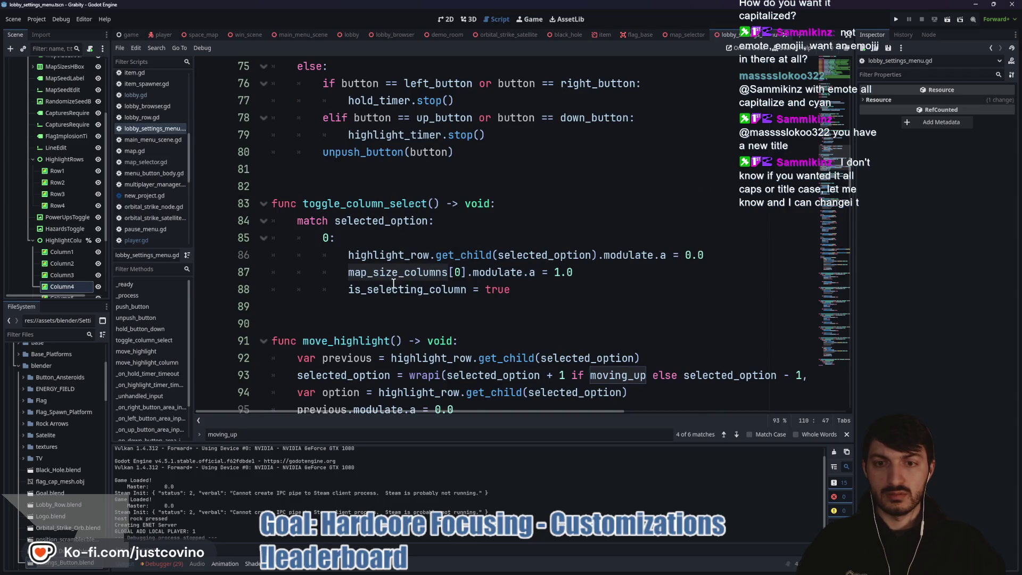
scroll(432, 285, up, 5)
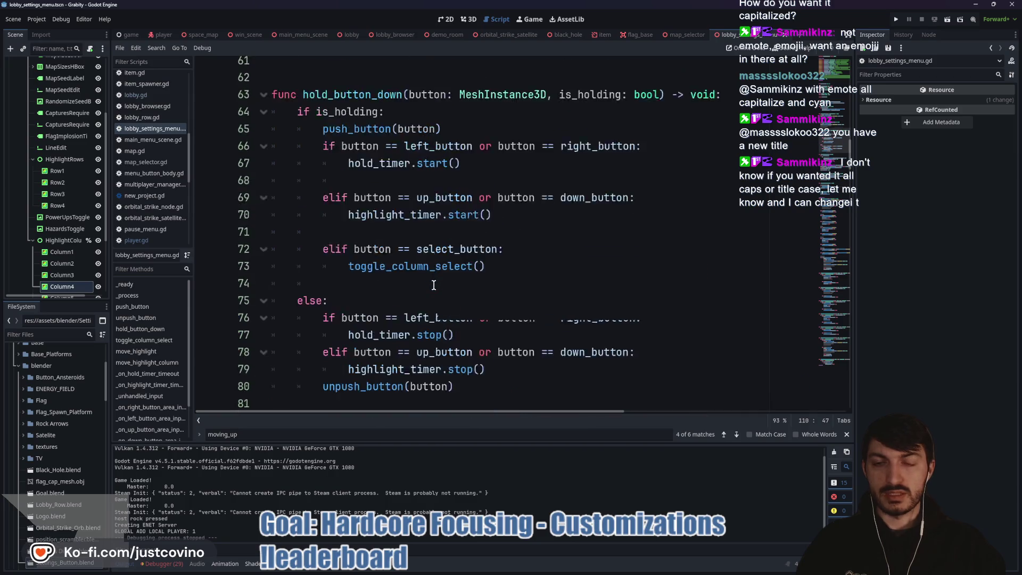
scroll(434, 285, up, 15)
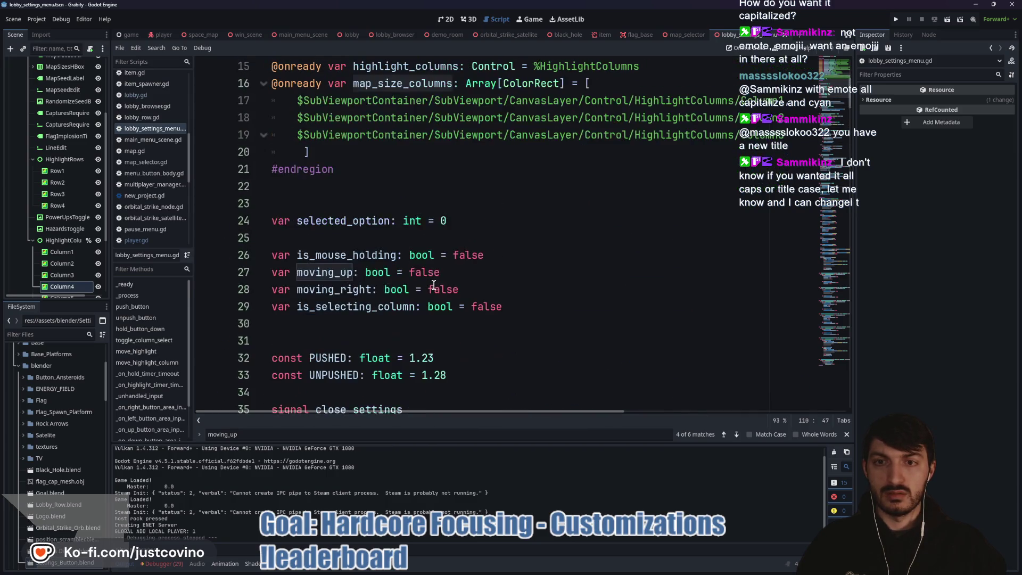
click(475, 218)
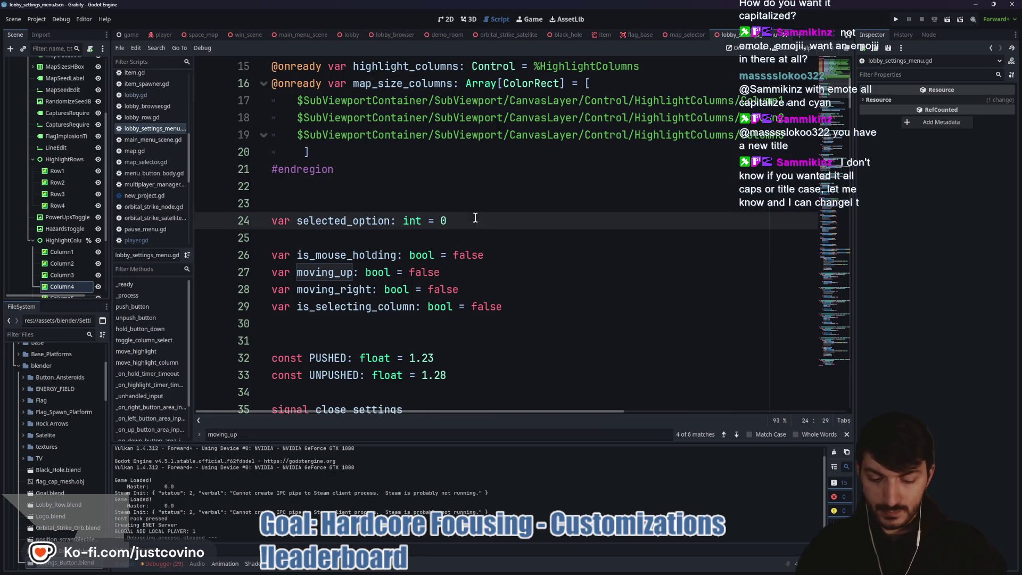
Add line 25 'var selected_column: Array[Array] = [map_size_columns, ]' below selected_option.
key(Return)
text(var selected_column:)
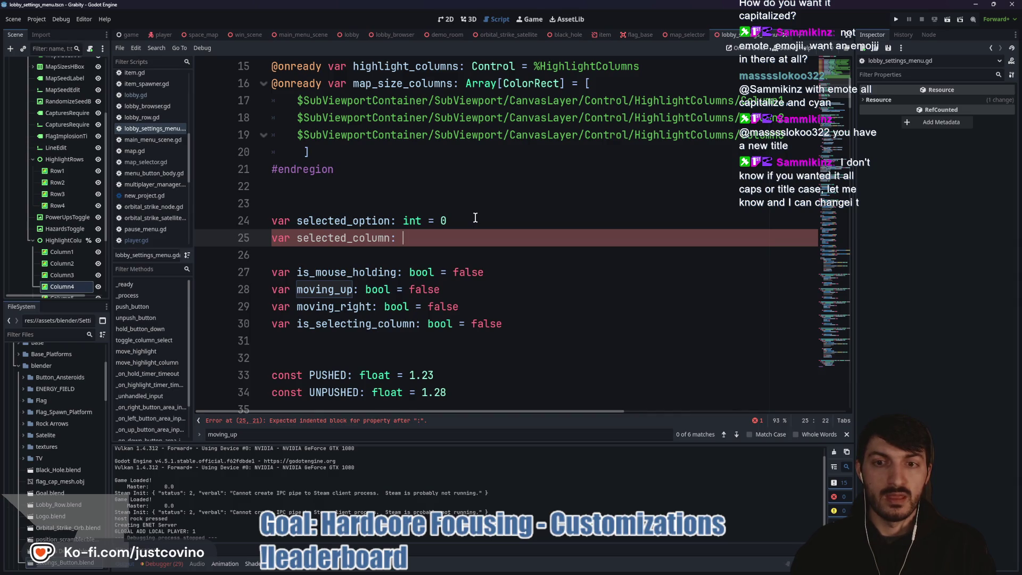
text(Array)
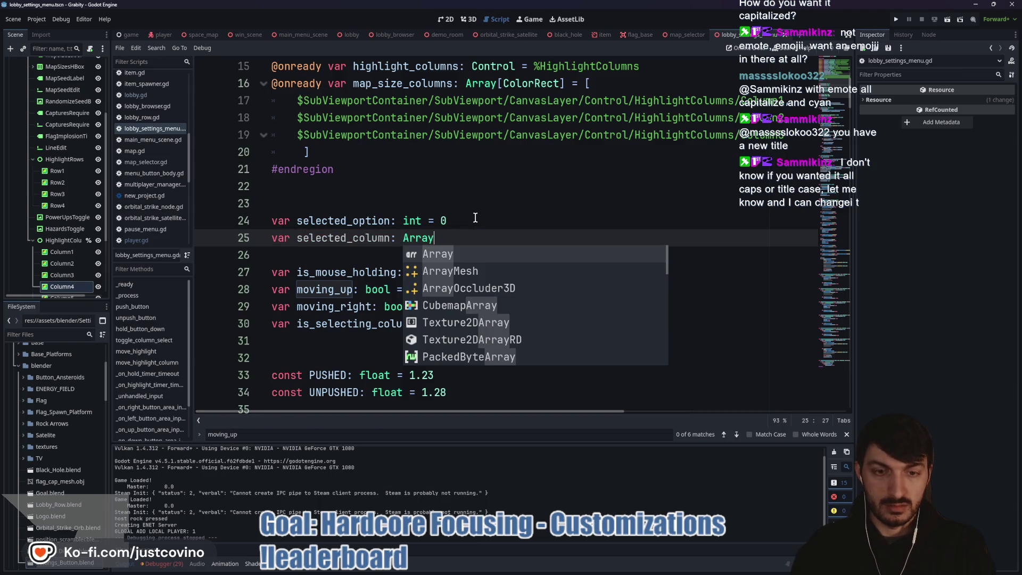
text([)
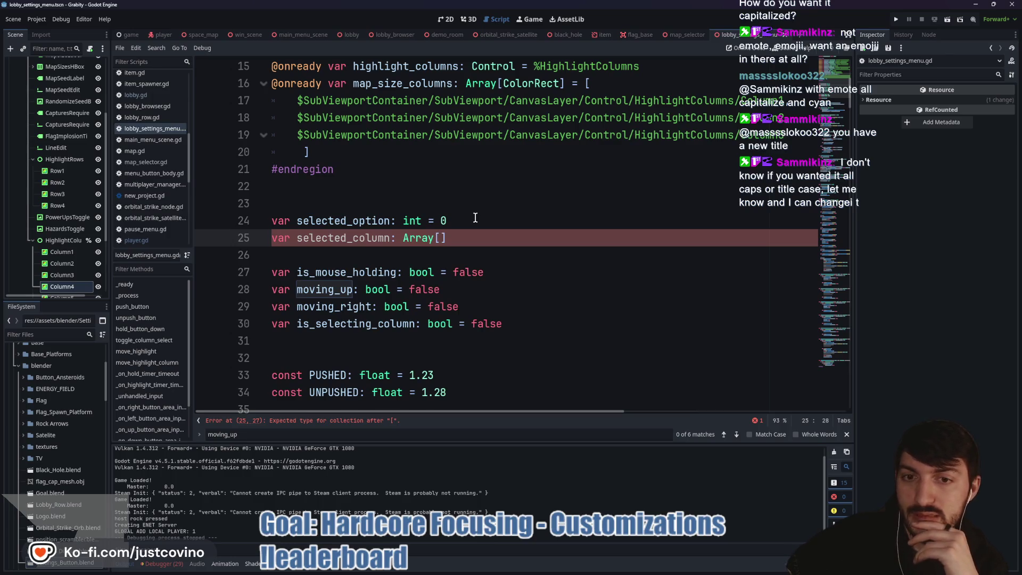
text(Array)
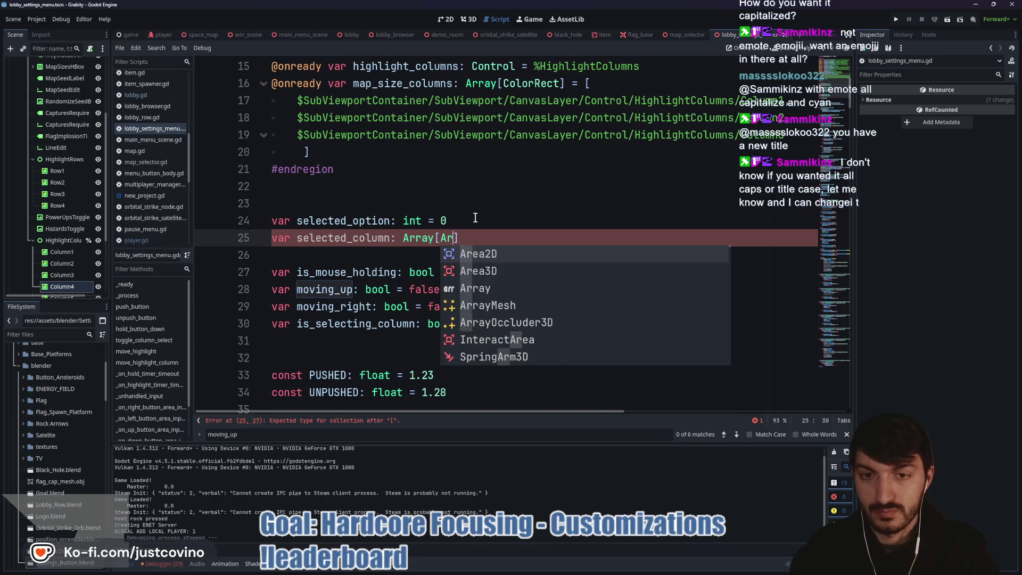
text(])
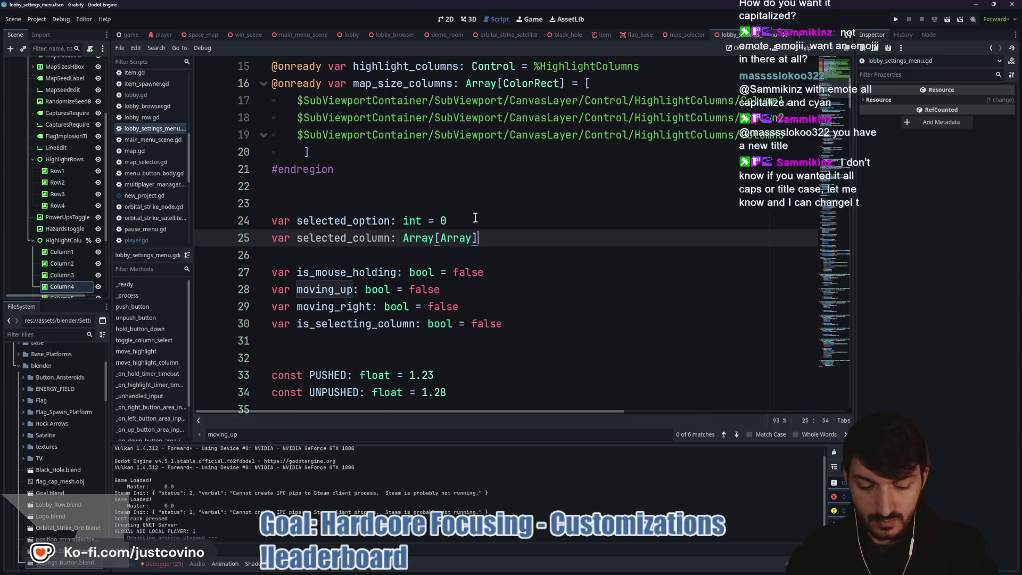
key(BackSpace)
key(BackSpace)
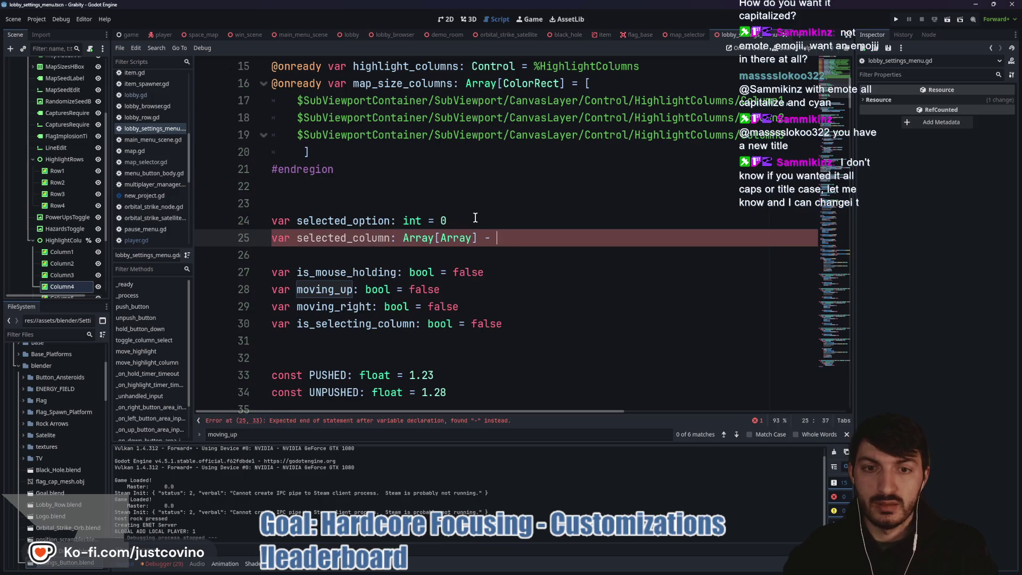
text(=[ )
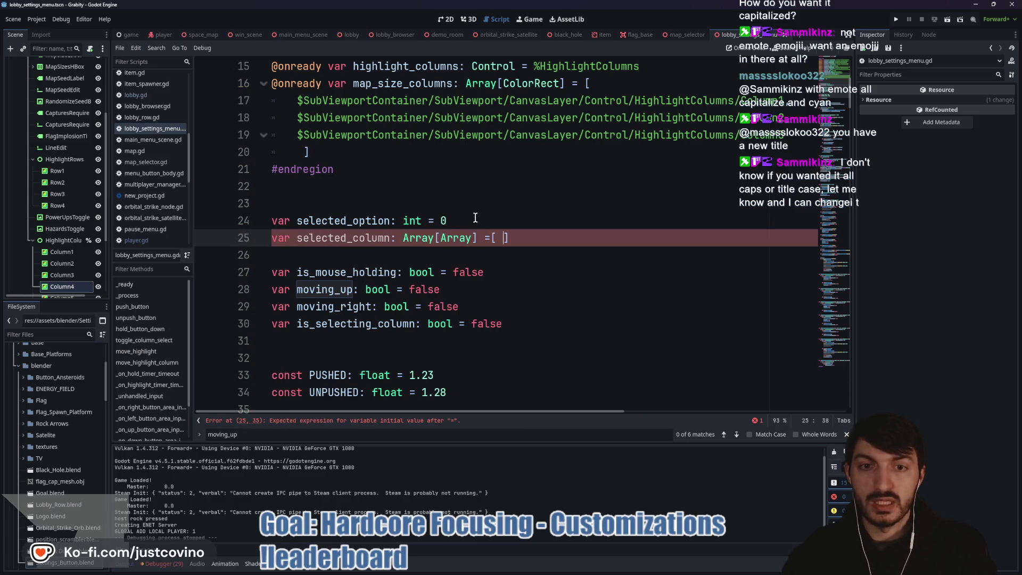
text(map)
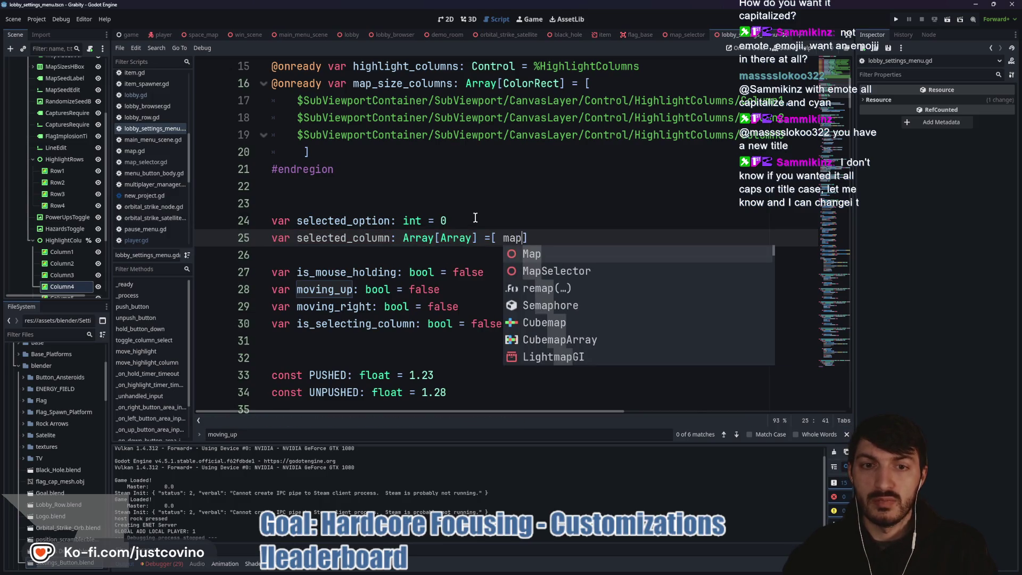
text(_size_column,)
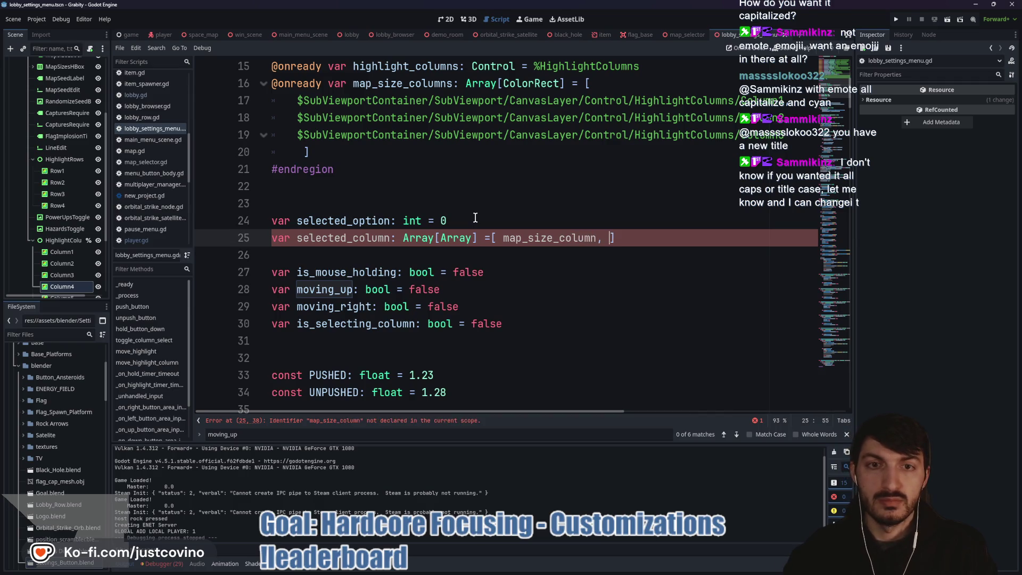
key(ctrl+space)
click(506, 241)
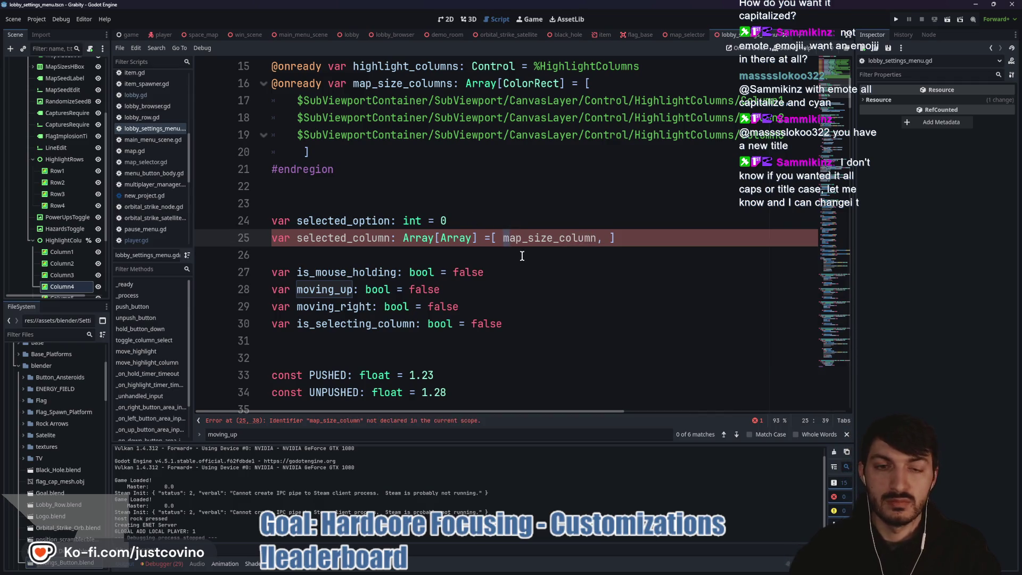
key(Left)
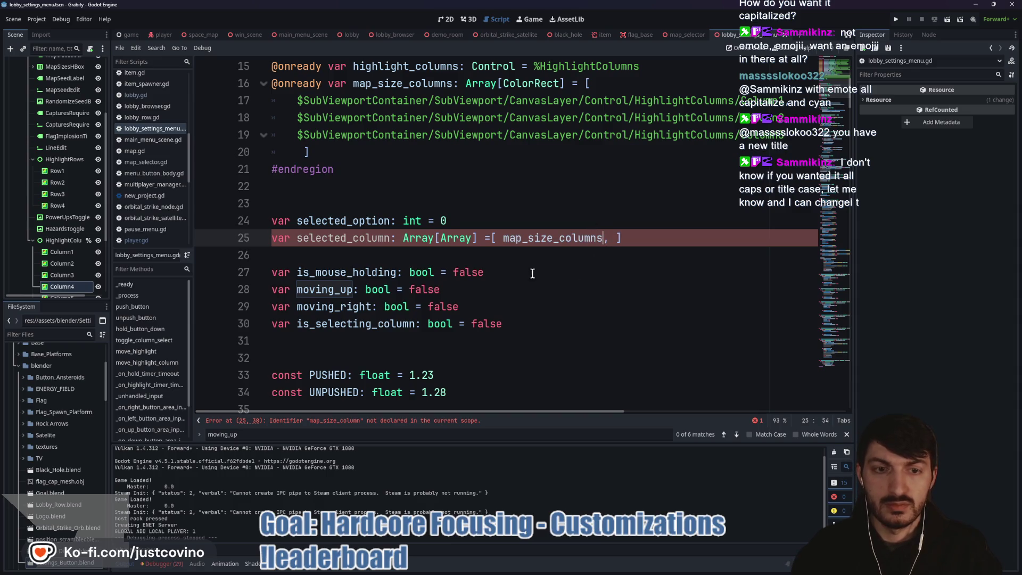
key(ctrl+Left)
key(BackSpace)
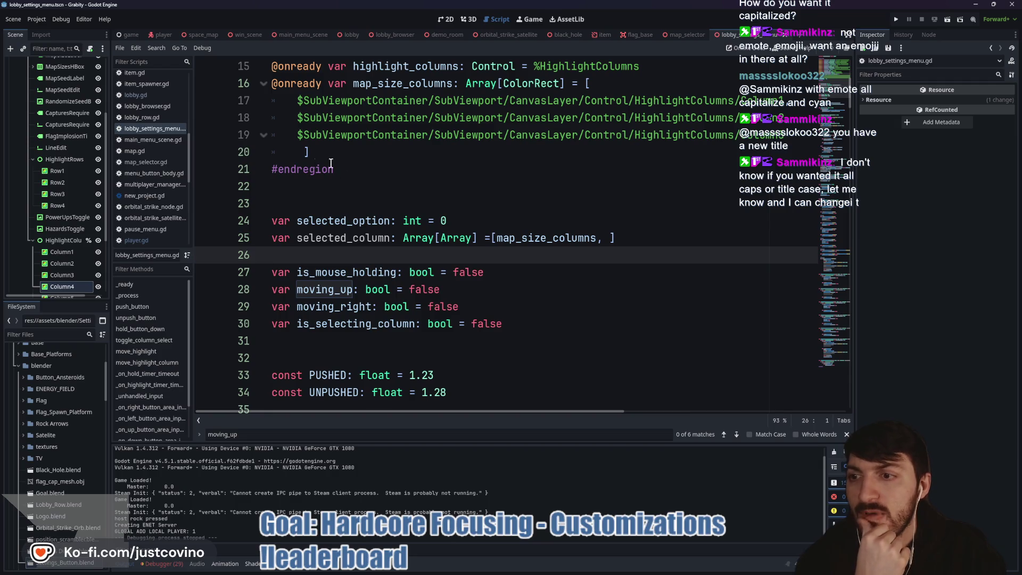
Check the menu in the 2D and 3D views, then return to the end of the map_size_columns list.
scroll(68, 234, down, 1)
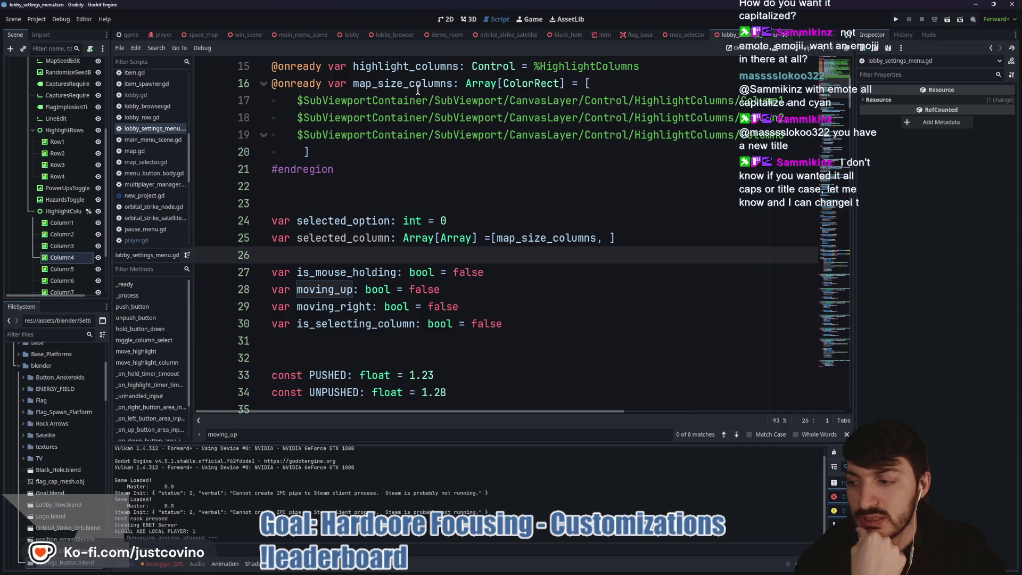
click(445, 19)
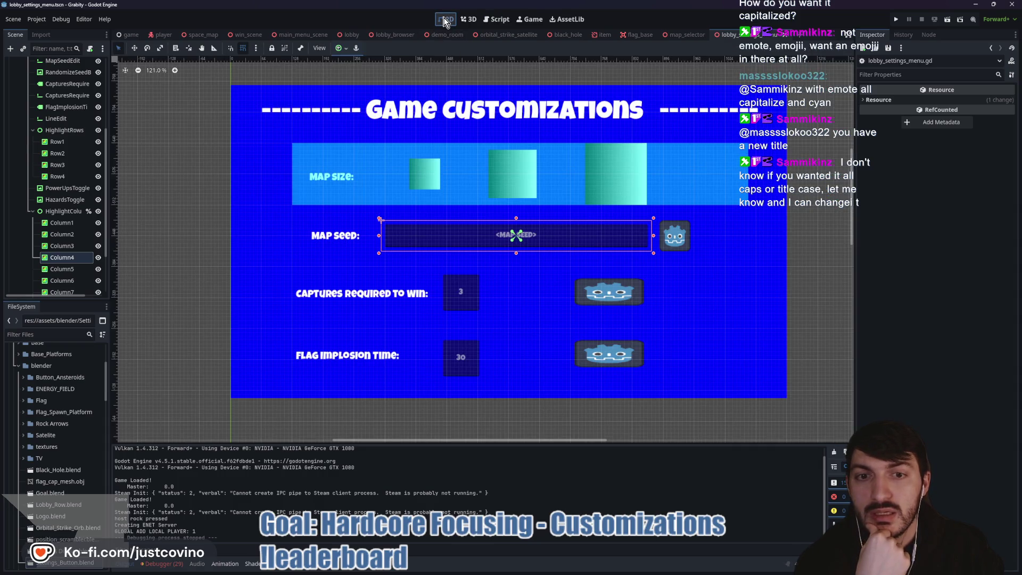
click(471, 20)
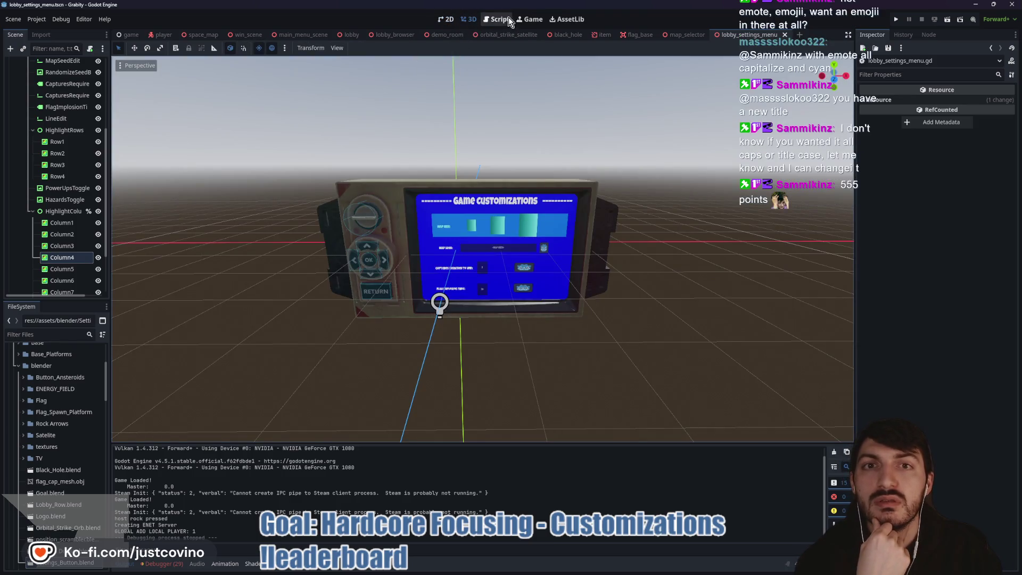
click(505, 18)
click(334, 153)
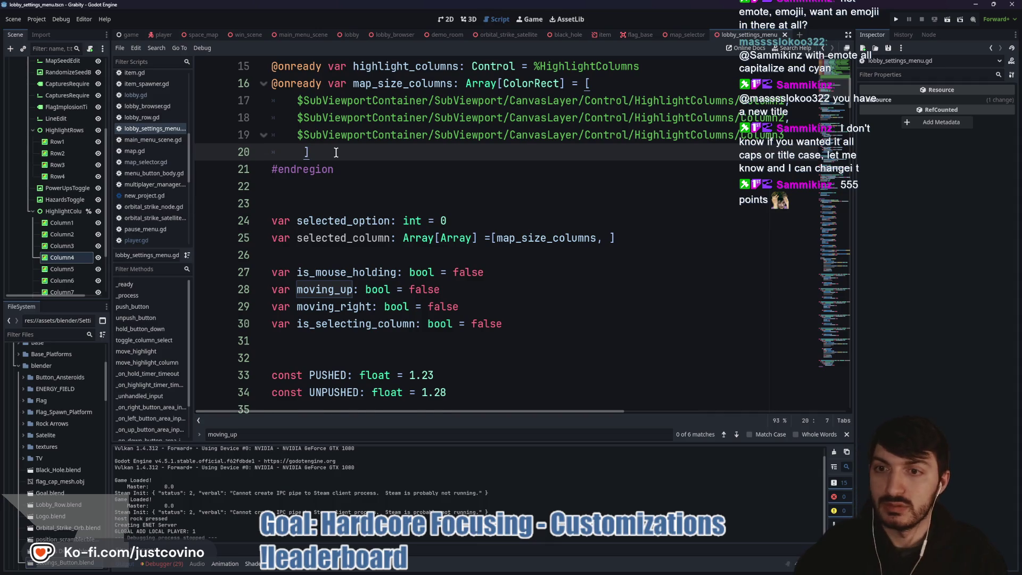
key(Return)
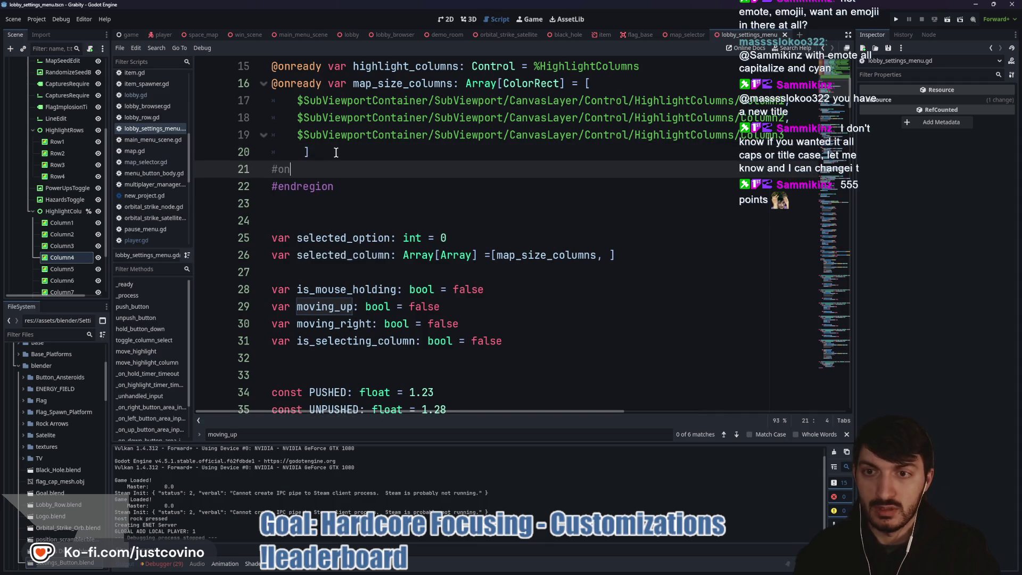
text(@onready var )
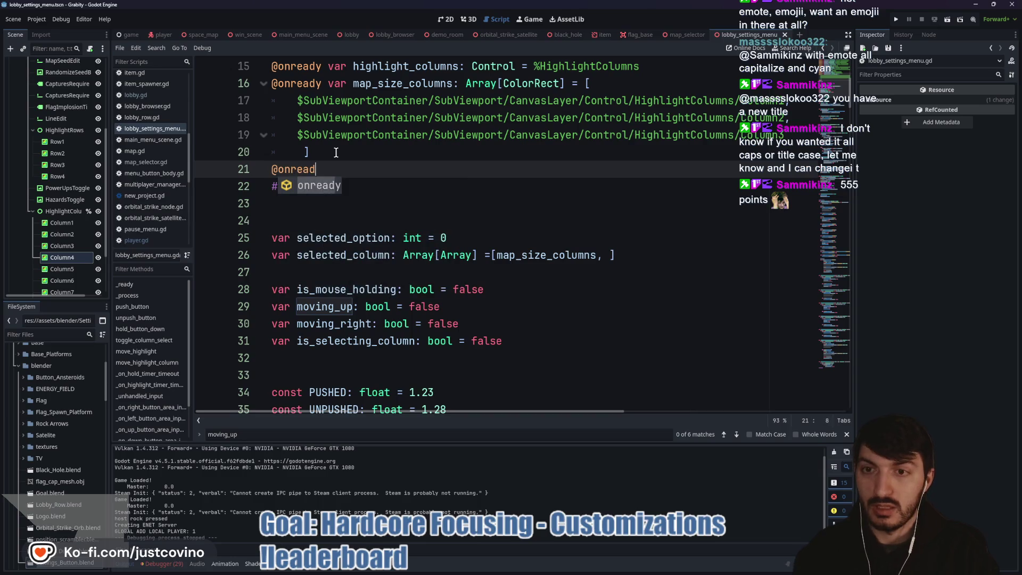
text(map_seed_columns:)
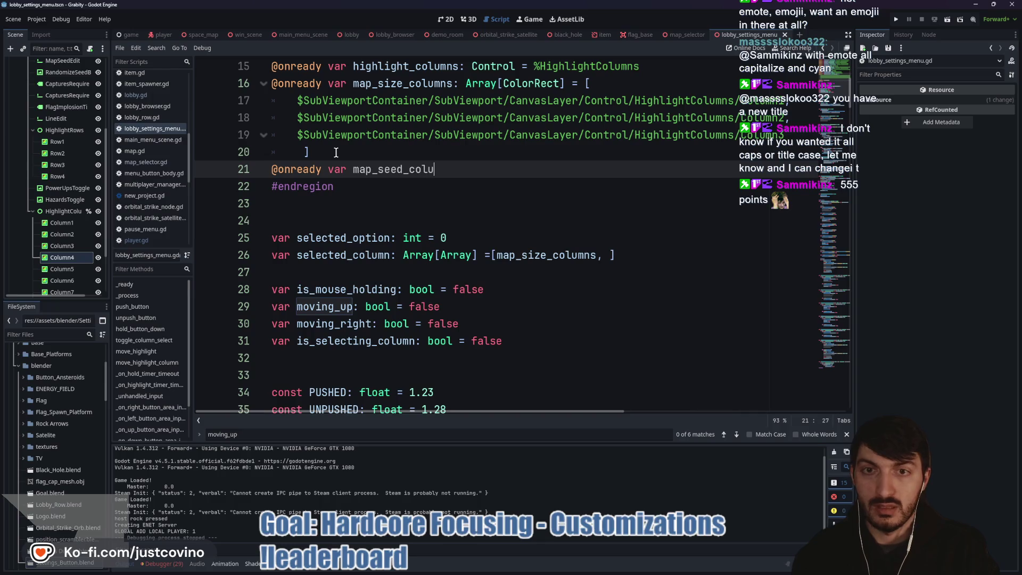
text( Array)
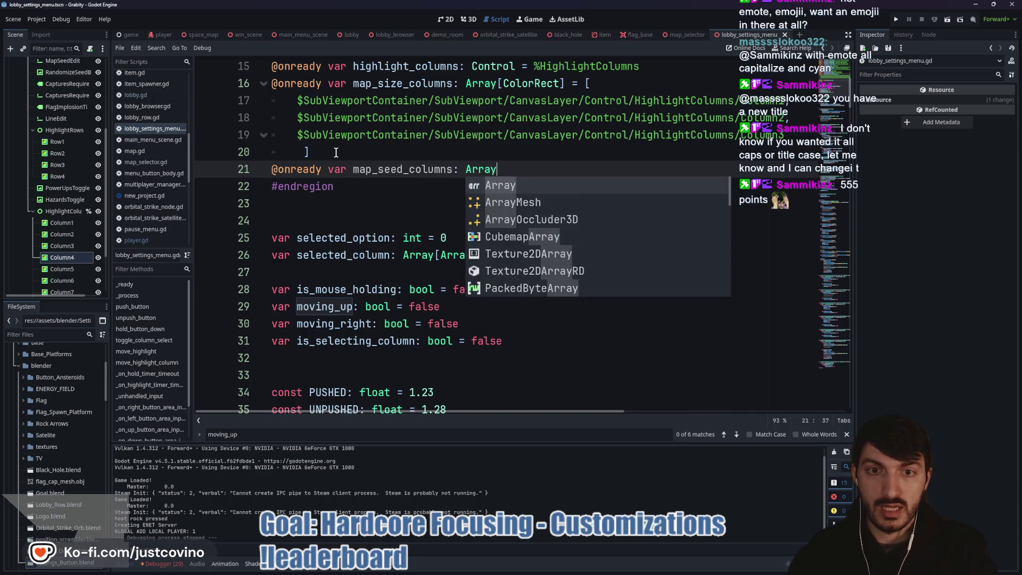
text([ColorRect] )
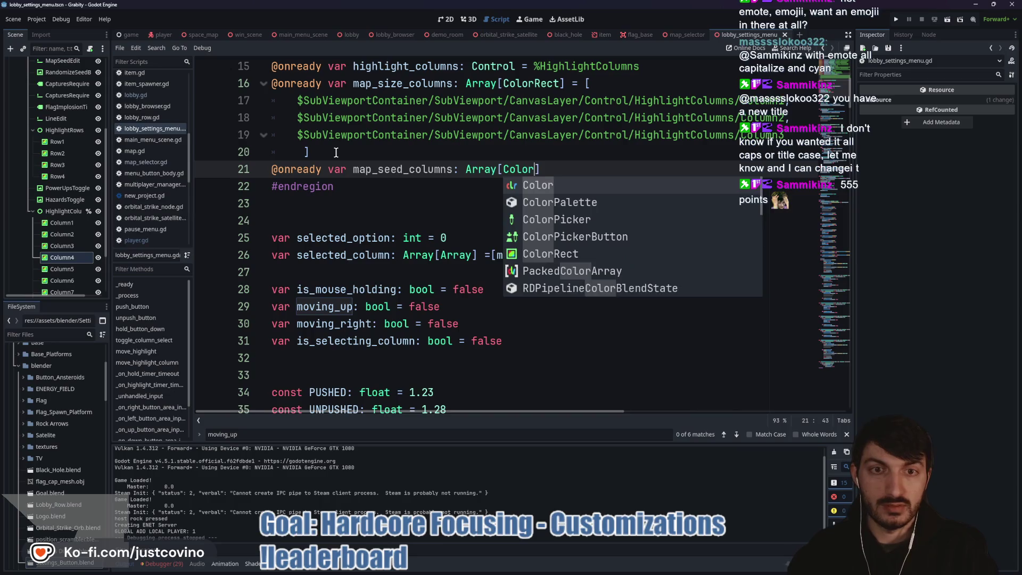
text(= [)
key(Return)
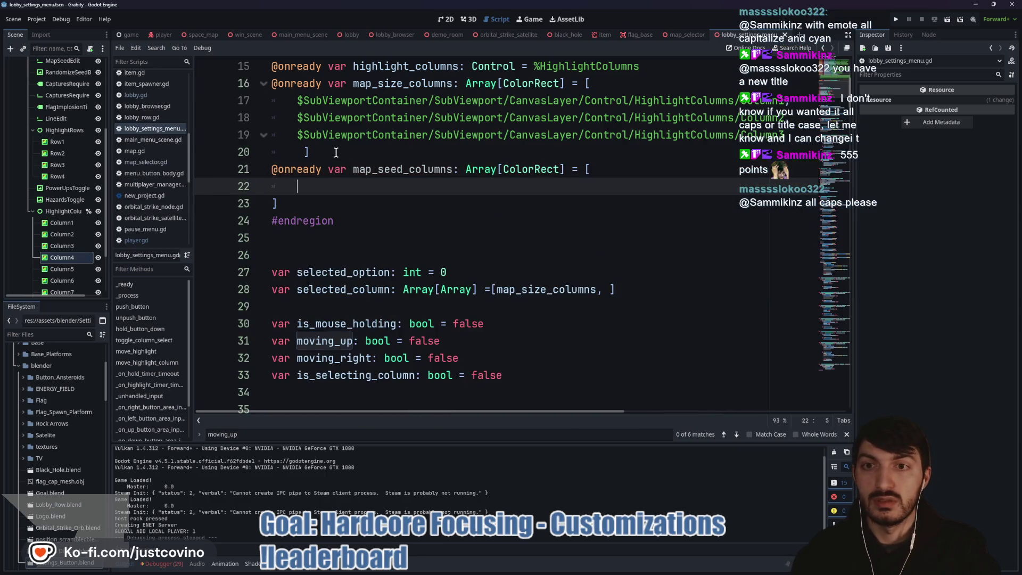
text($Column)
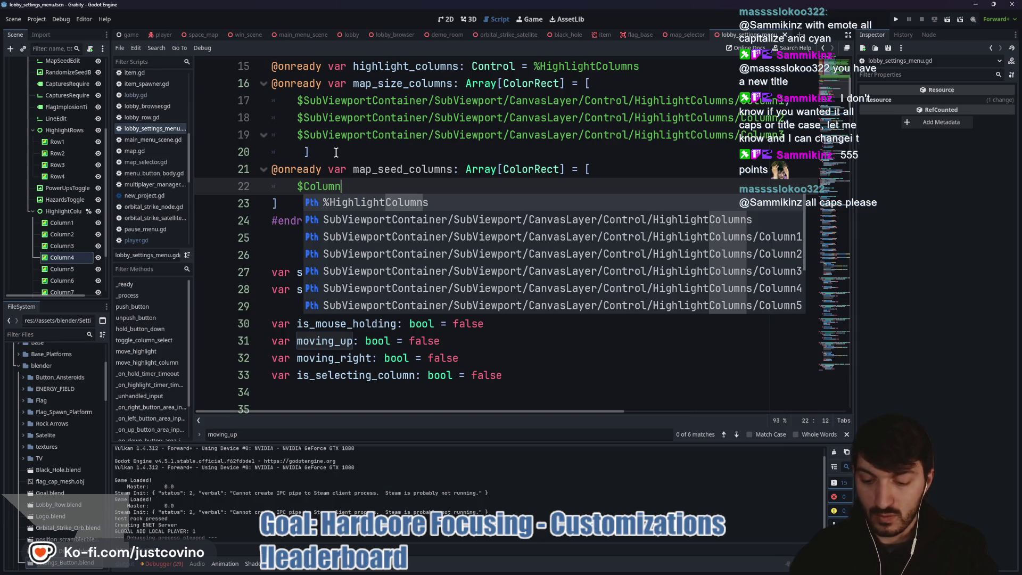
text(6)
key(Return)
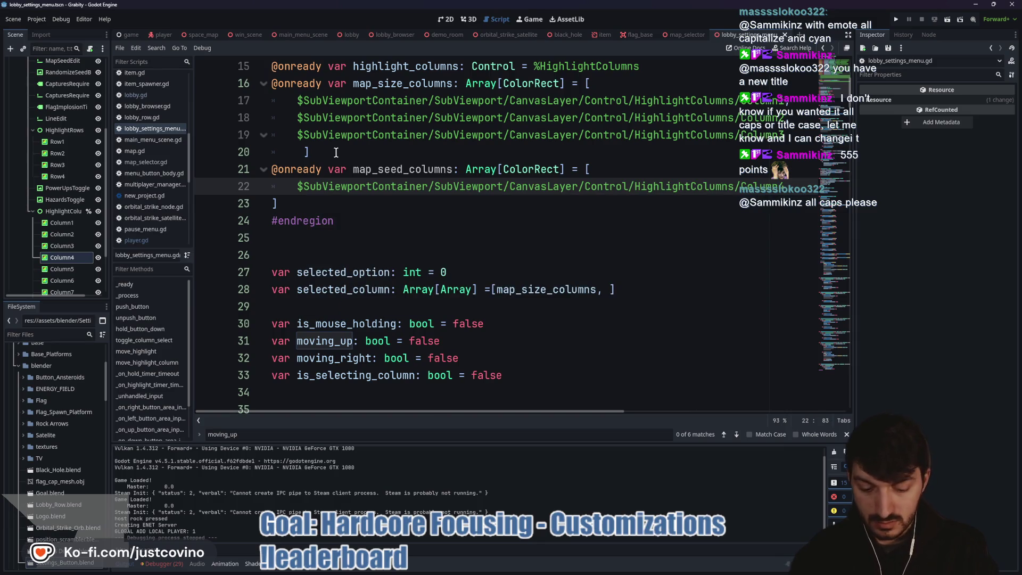
key(Return)
text($Colo)
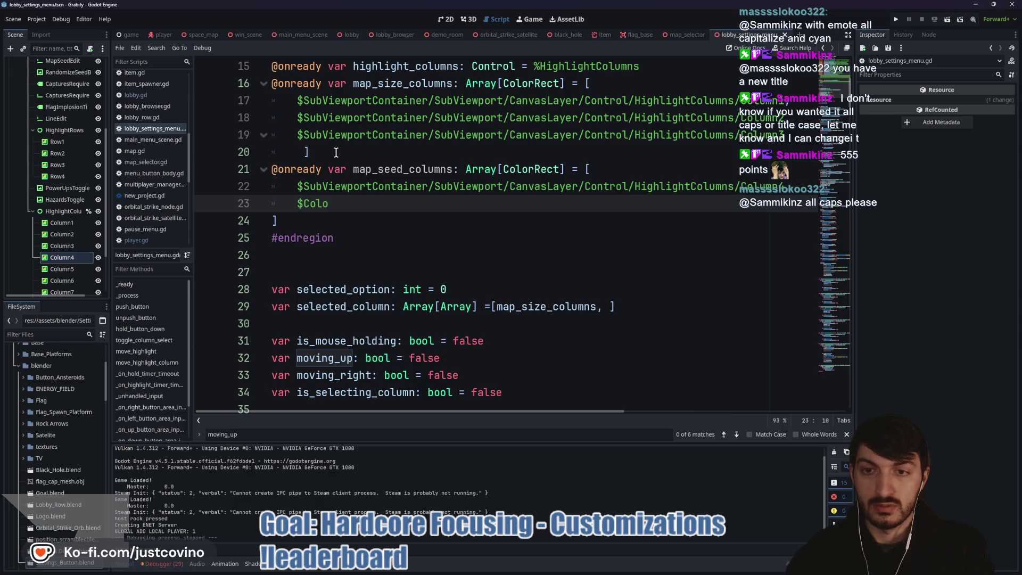
text(u)
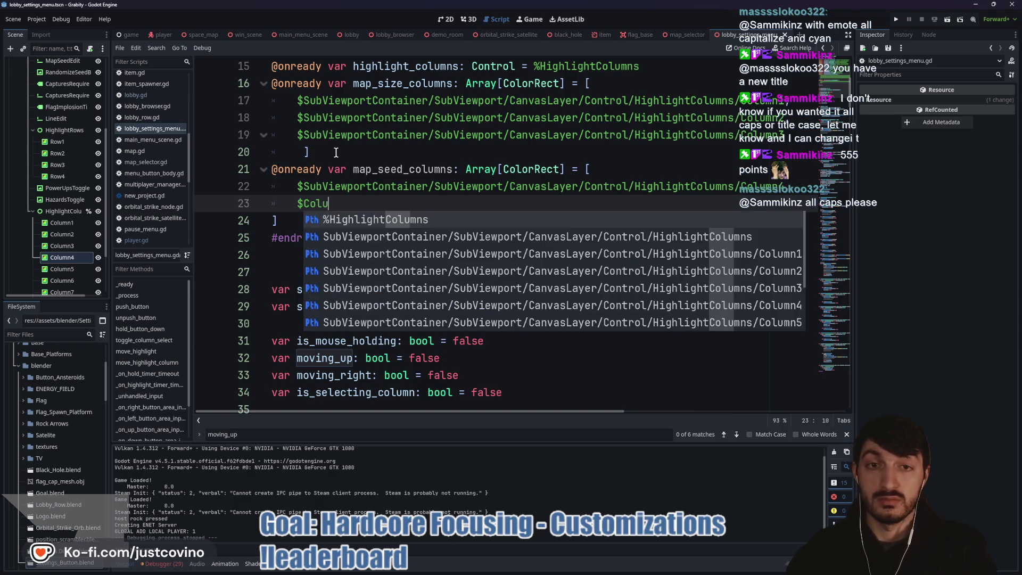
text(mn5)
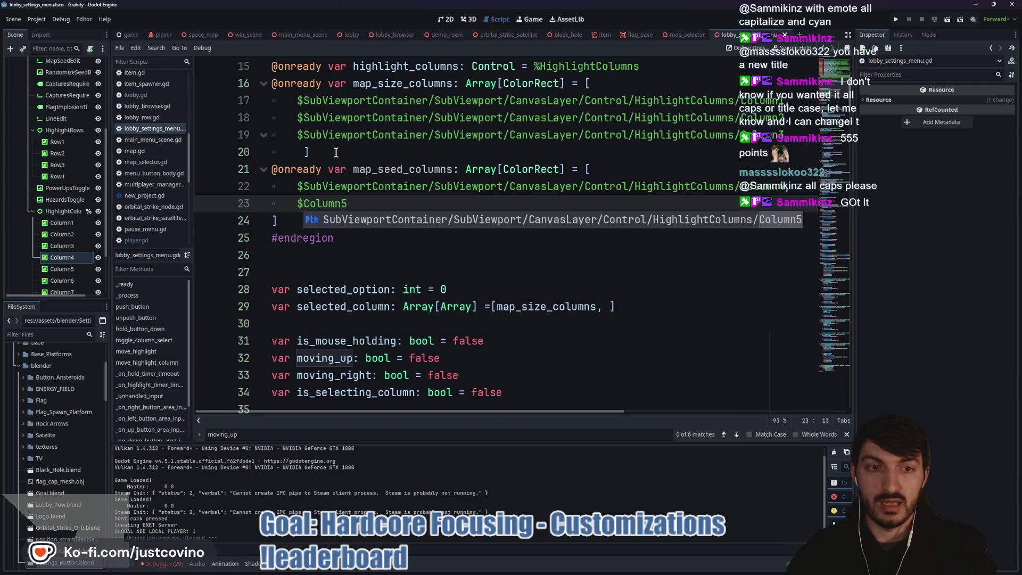
key(Return)
Add map_seed_columns after map_size_columns in the selected_column array and save.
click(337, 221)
scroll(417, 227, down, 2)
scroll(421, 266, down, 5)
scroll(422, 292, up, 4)
click(603, 153)
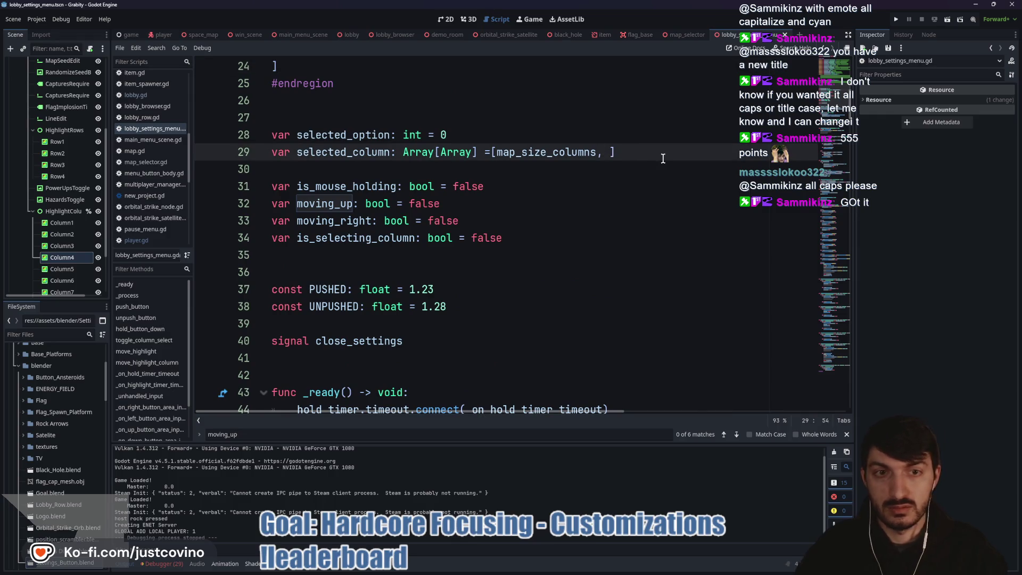
text(map_seed)
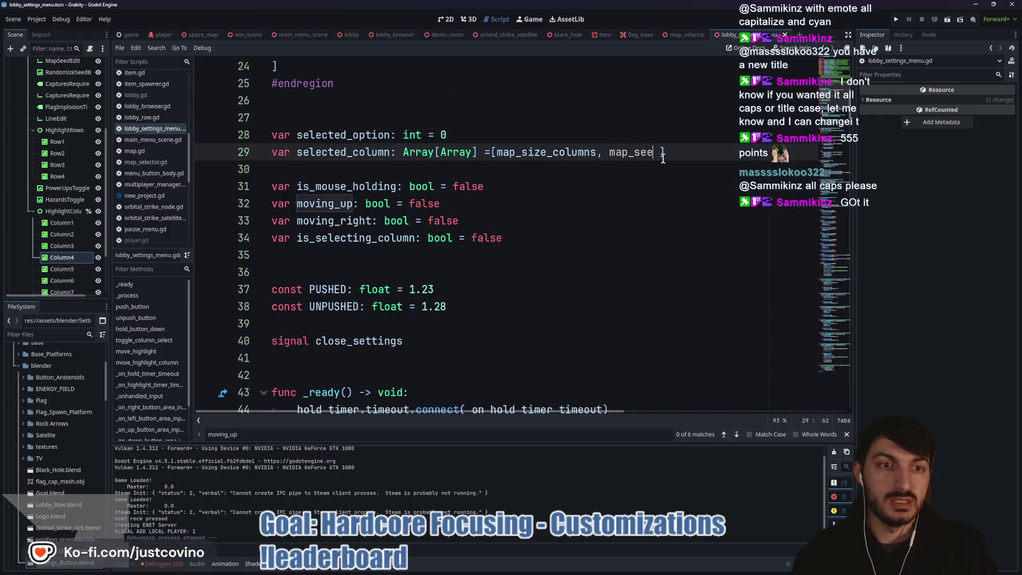
text(_columns)
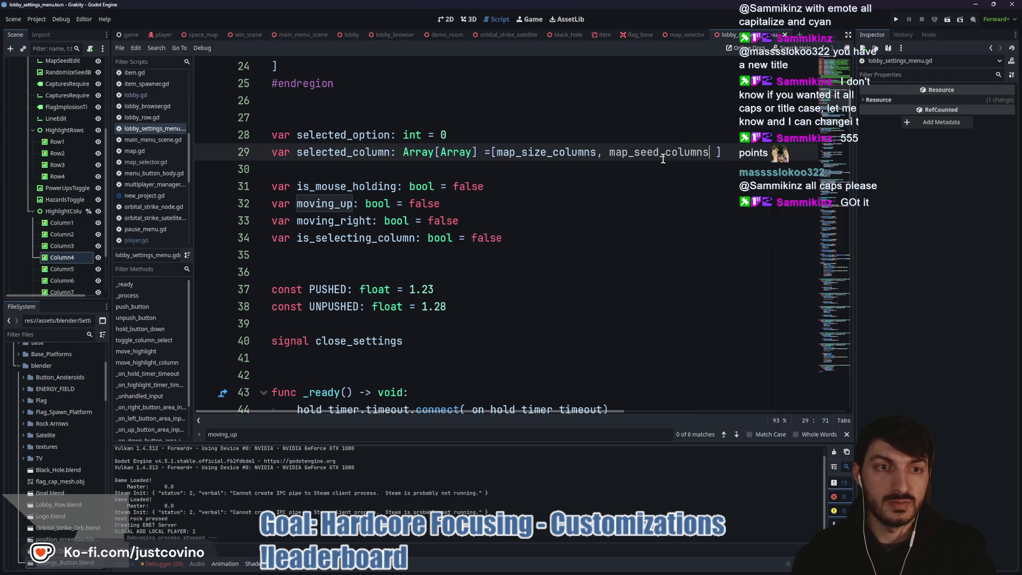
scroll(663, 159, up, 3)
click(449, 269)
key(ctrl+s)
Insert a blank line after the map_seed_columns array's closing bracket.
click(491, 307)
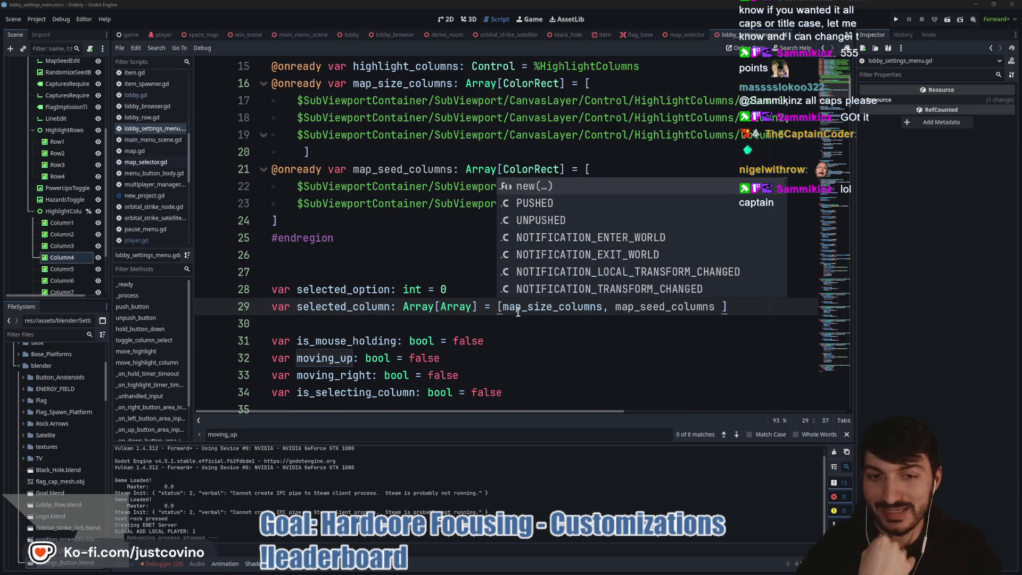
click(472, 321)
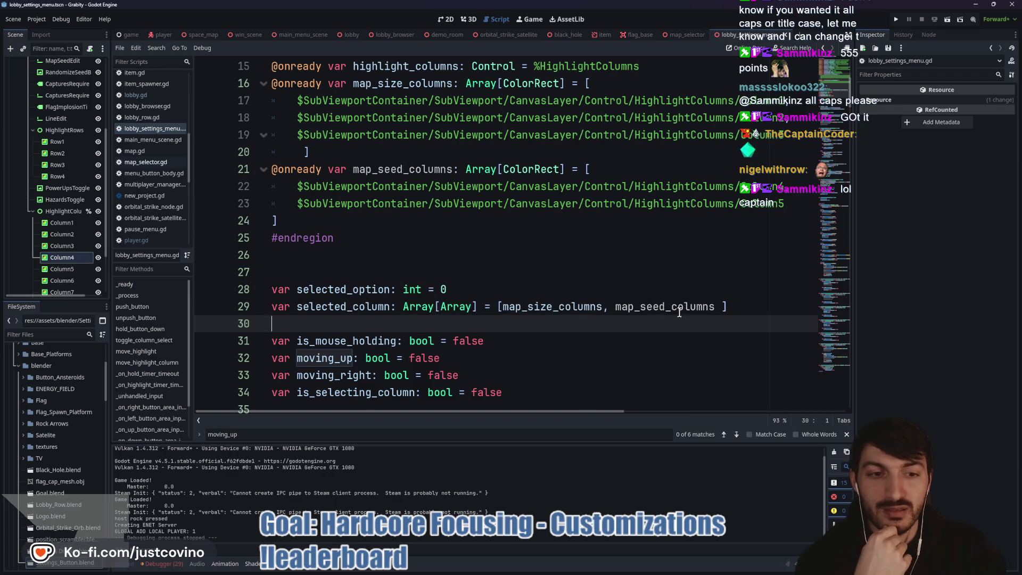
scroll(540, 302, down, 5)
scroll(537, 303, up, 5)
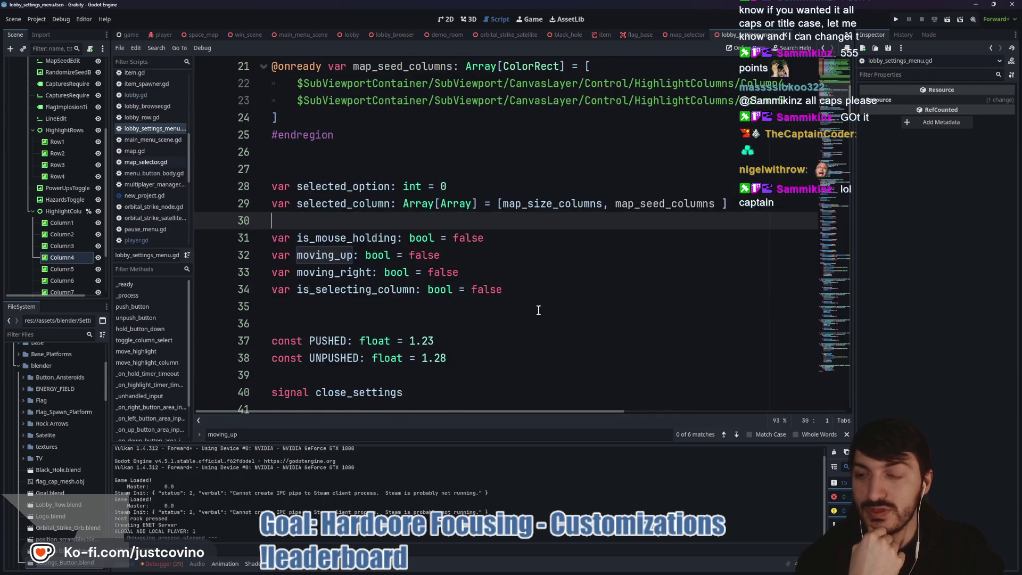
click(304, 219)
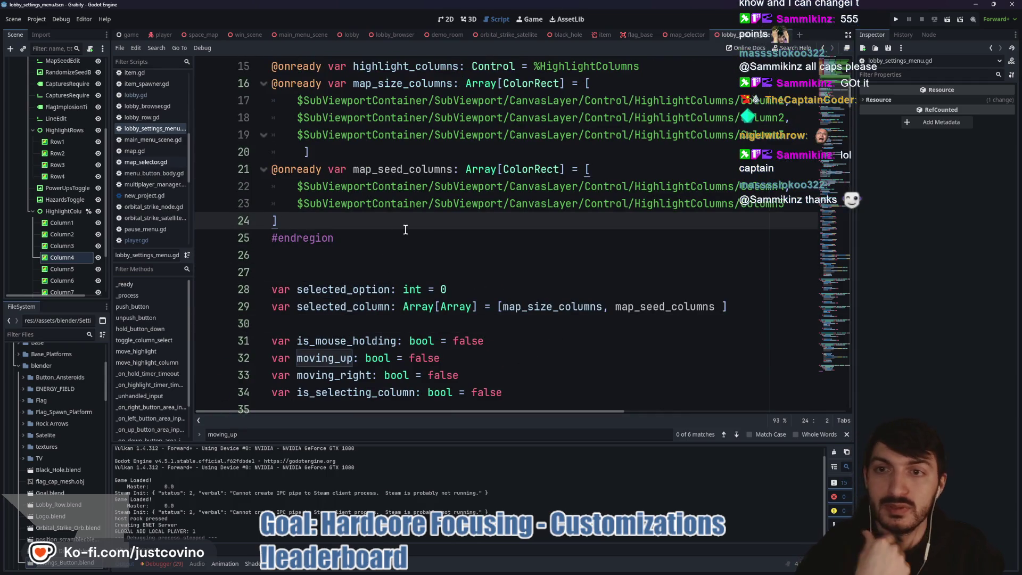
key(Return)
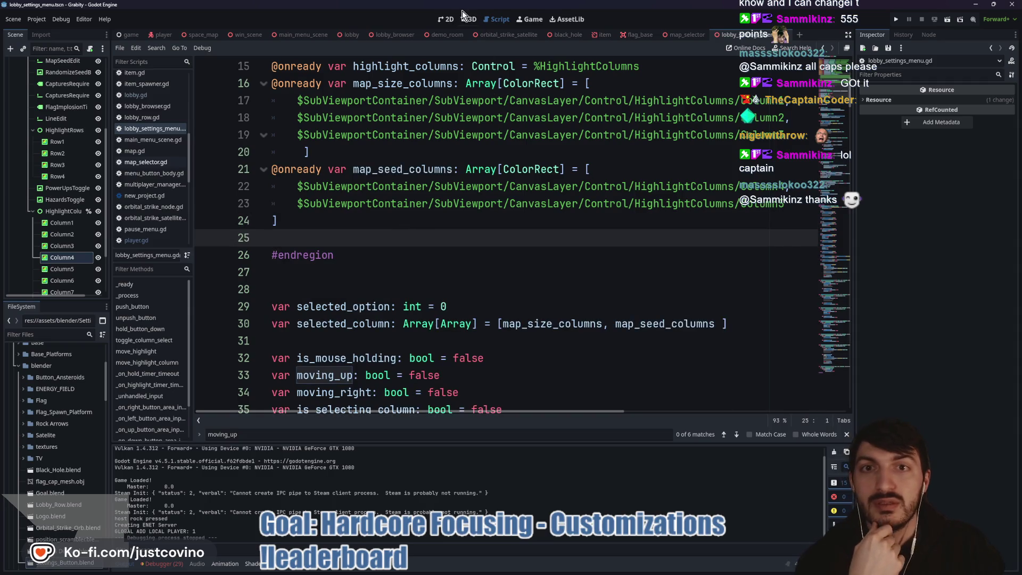
Check the Game Customizations layout in the 2D view, then return to lobby_settings_menu.gd.
click(446, 19)
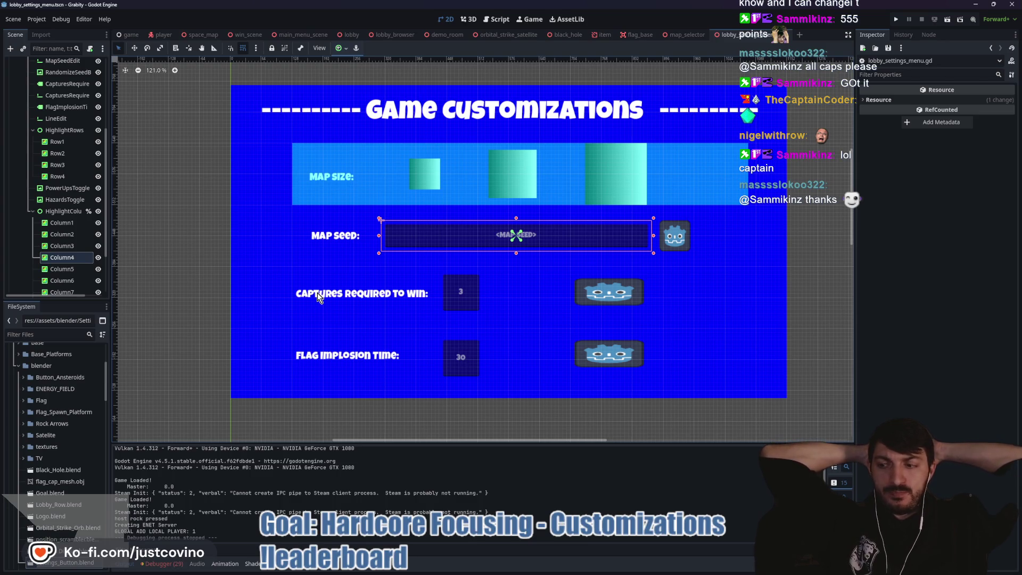
key(ctrl+F3)
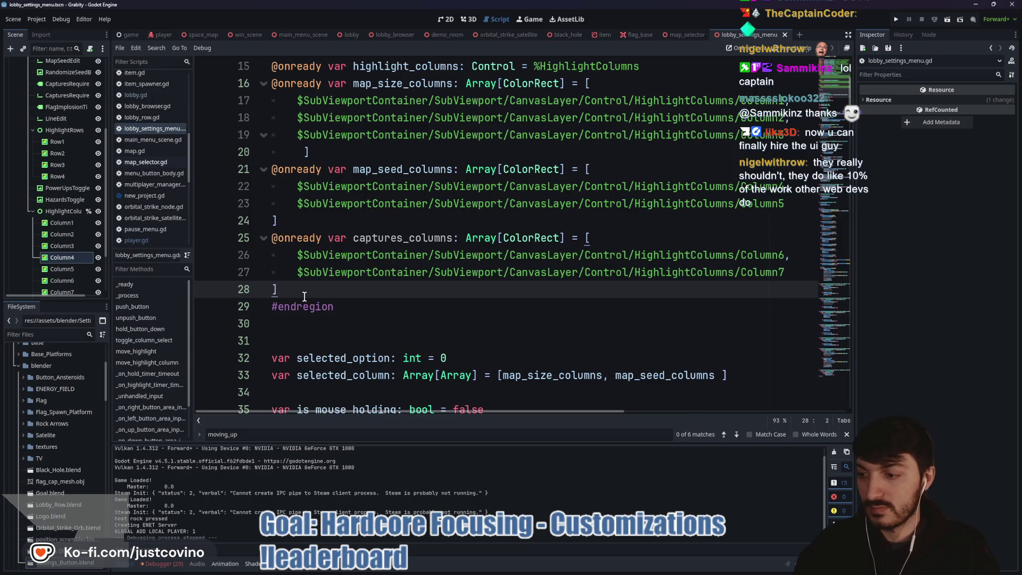
key(Return)
text(@onready)
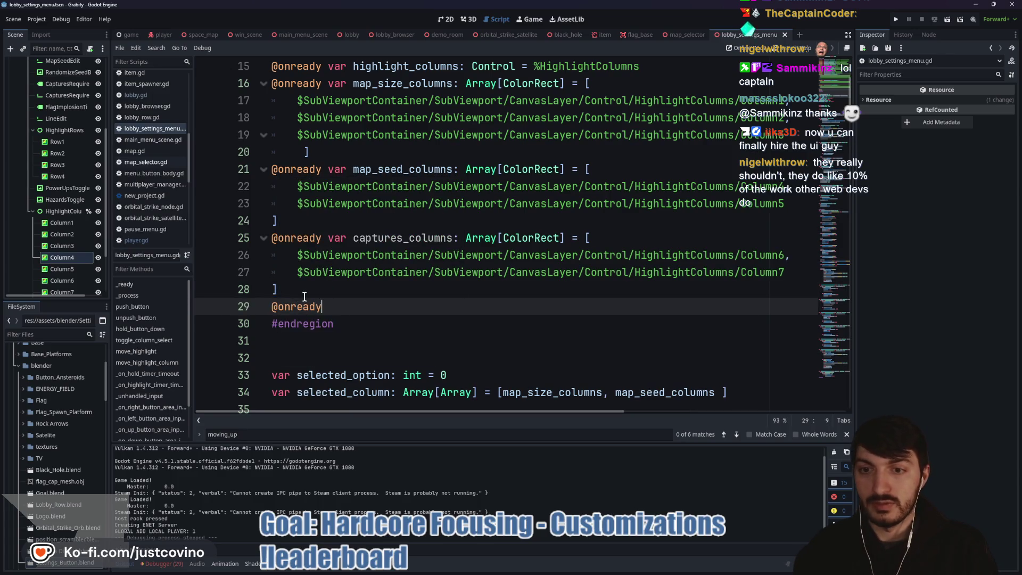
text( timer_co)
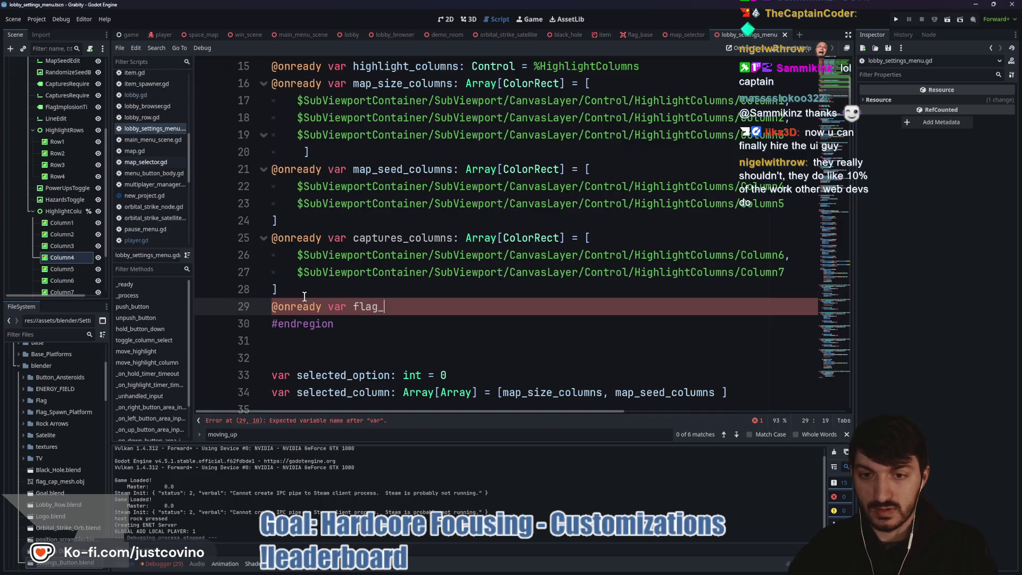
text(olumns)
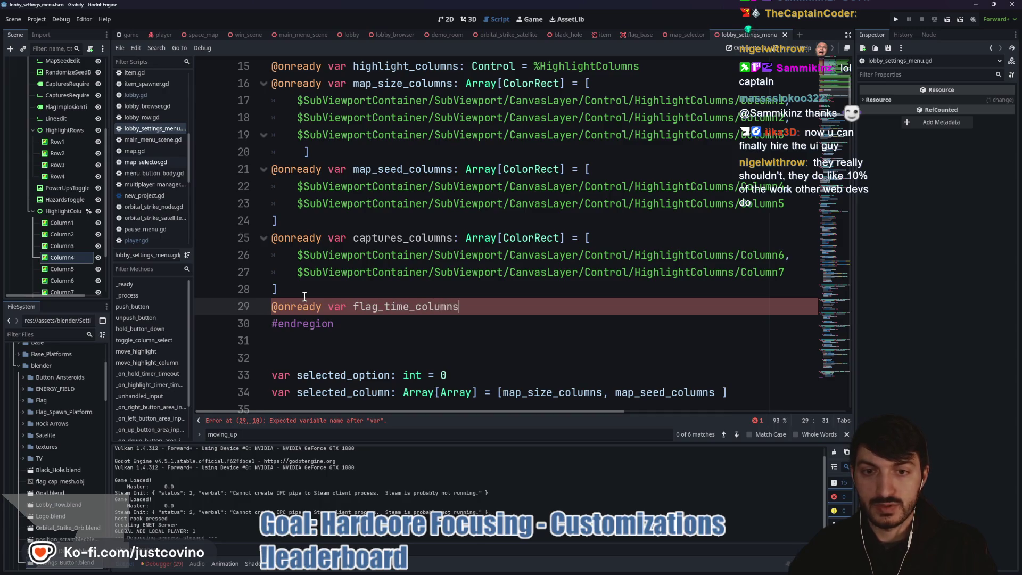
text(: Array)
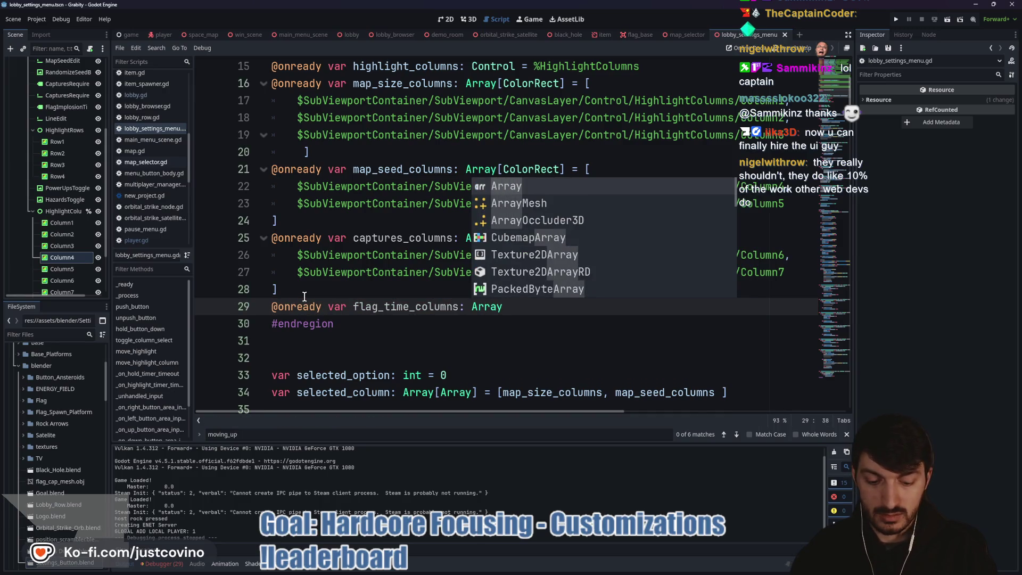
text([ColorRect)
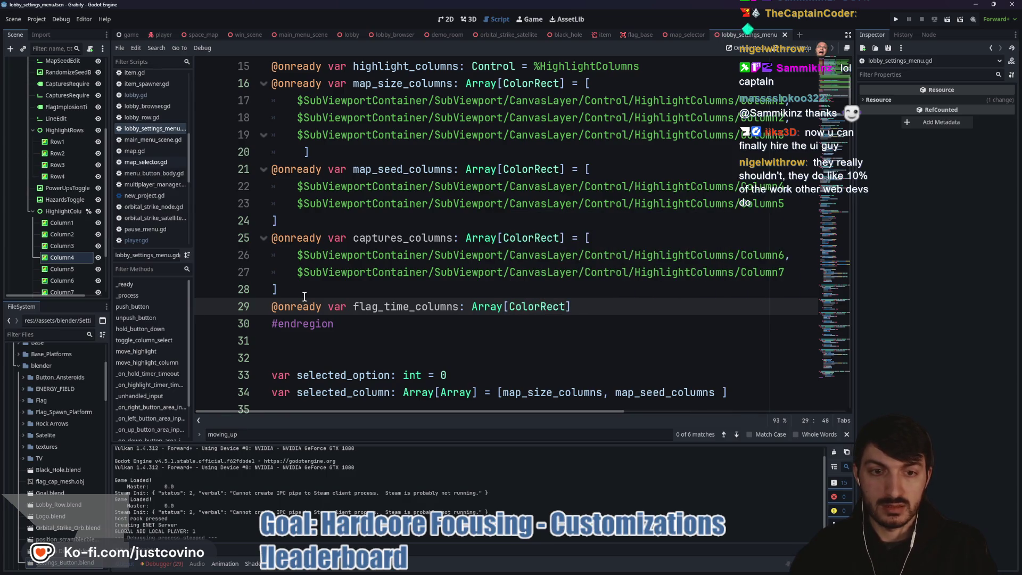
text(])
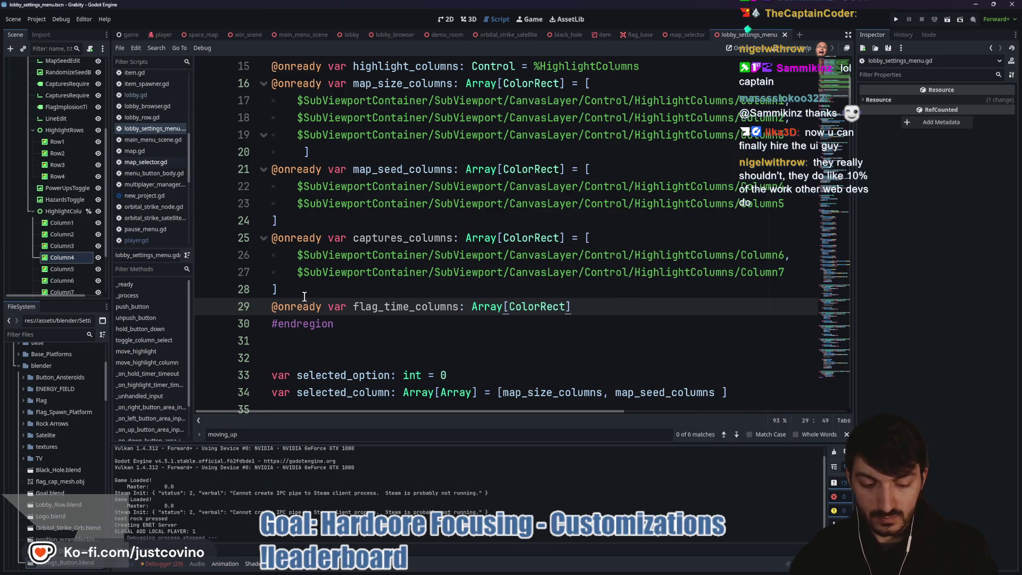
text( = [)
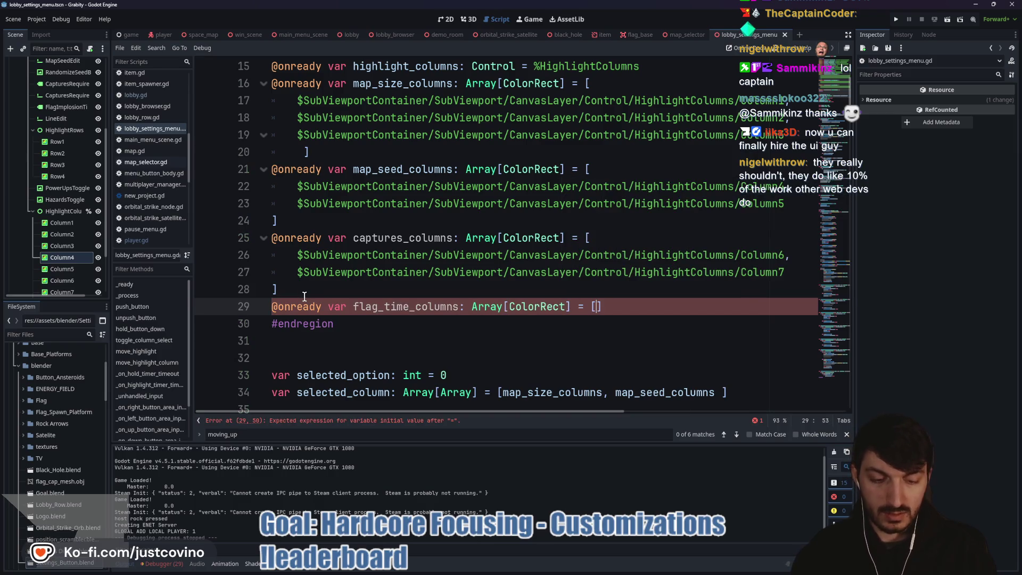
key(Return)
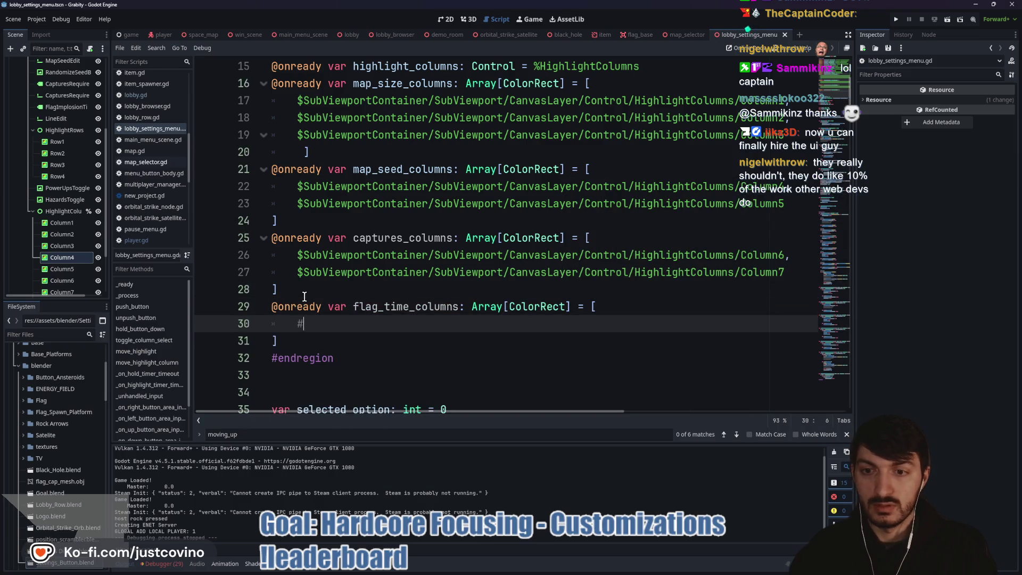
text($column)
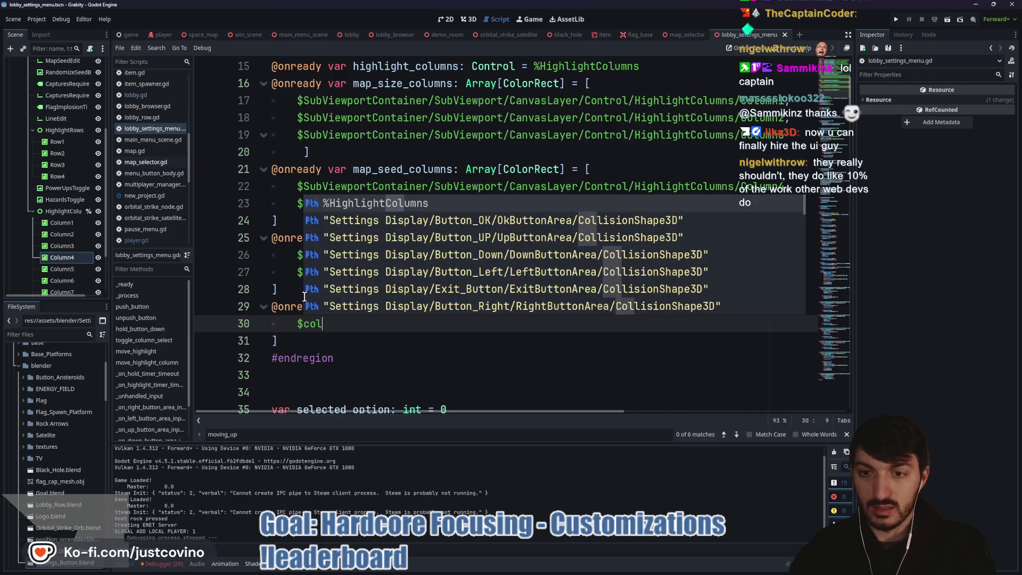
text(8)
key(Return)
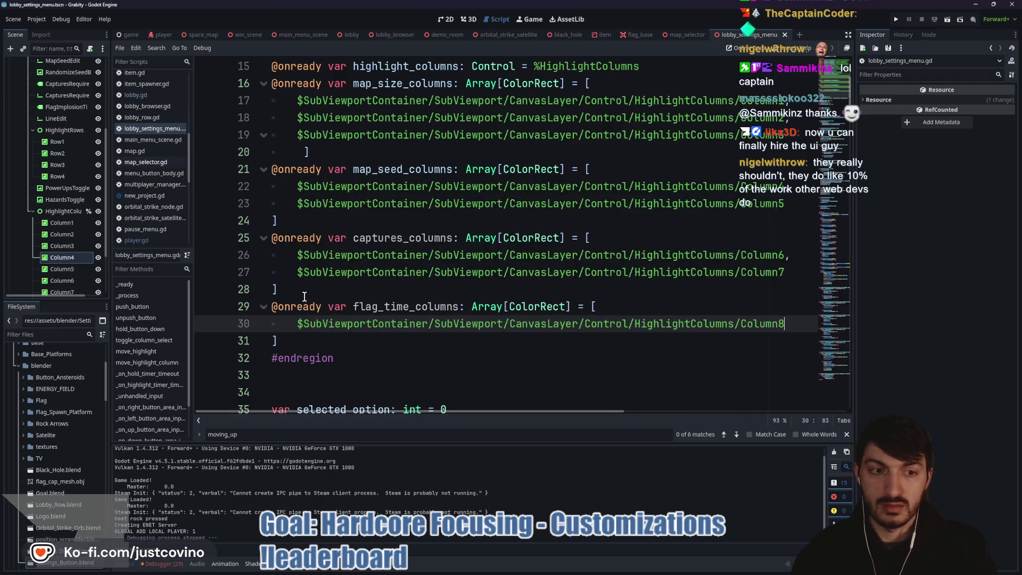
key(Return)
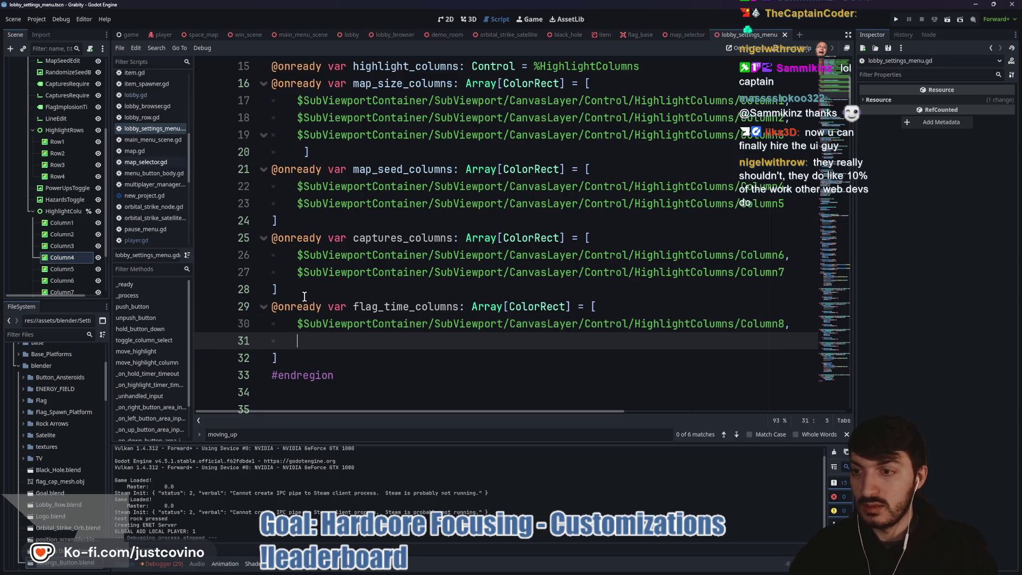
scroll(40, 199, down, 3)
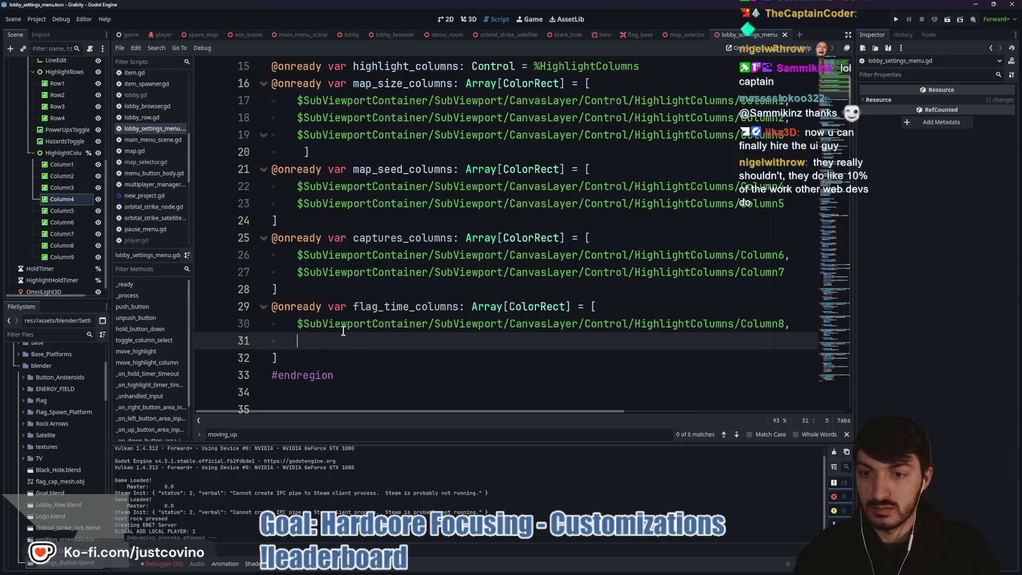
text($column9)
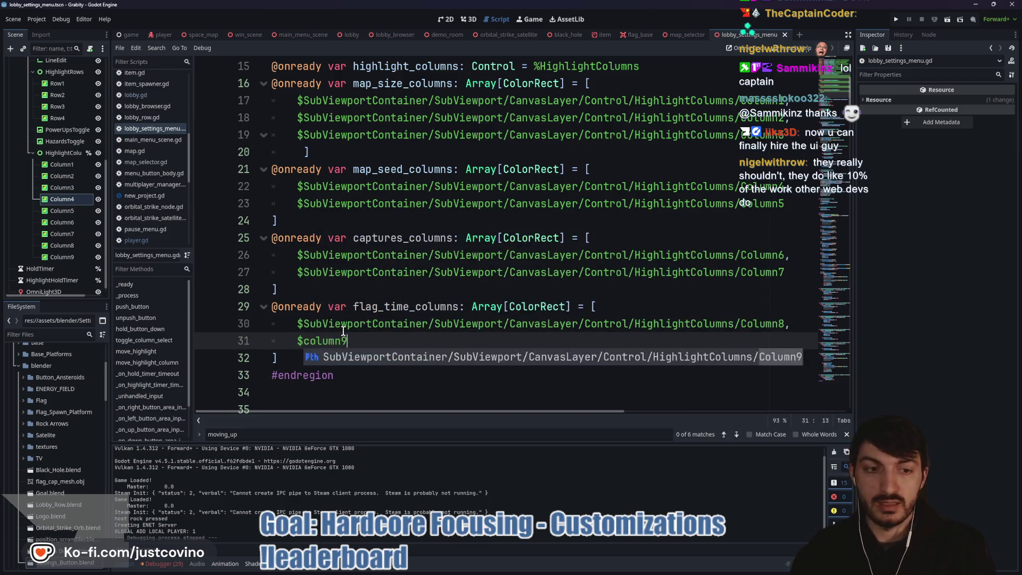
key(Return)
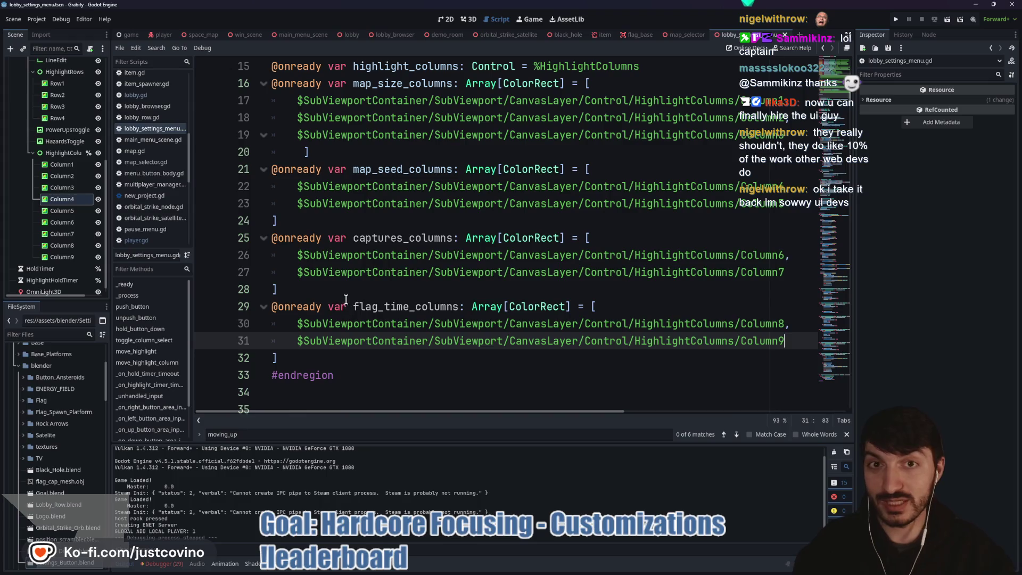
Append captures_columns and flag_time_columns to the selected_column array.
scroll(333, 346, down, 2)
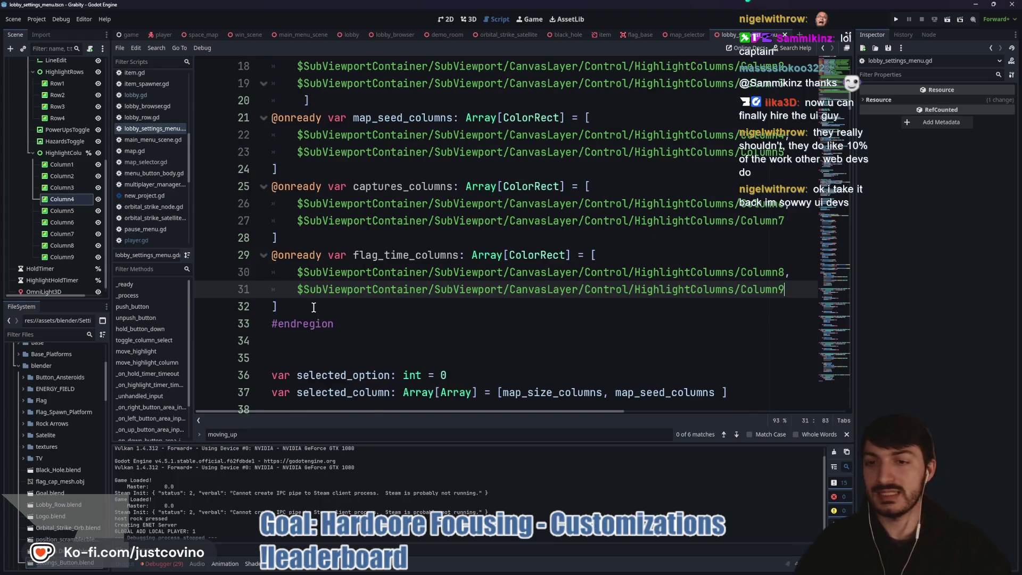
click(313, 307)
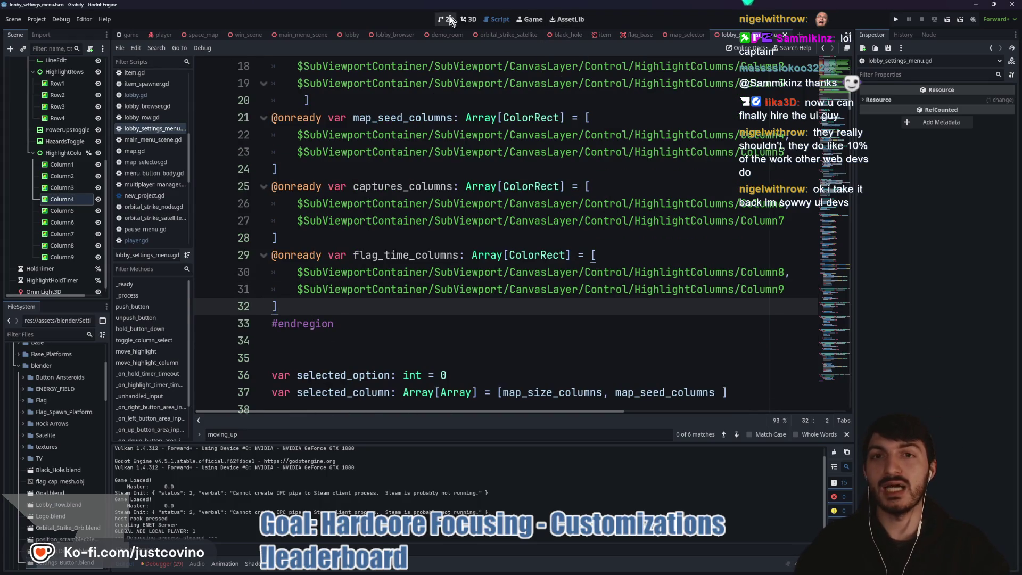
click(446, 19)
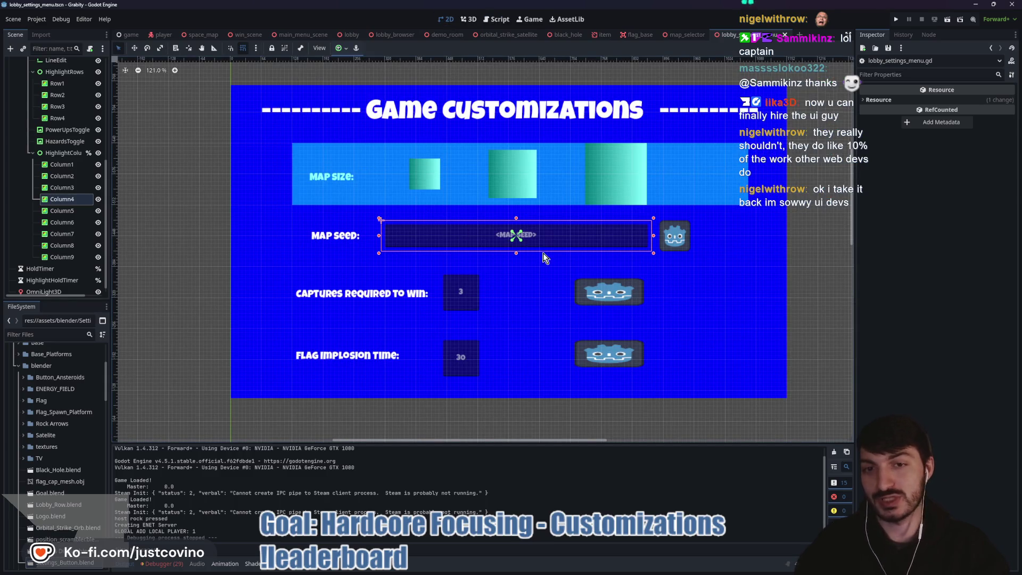
click(498, 19)
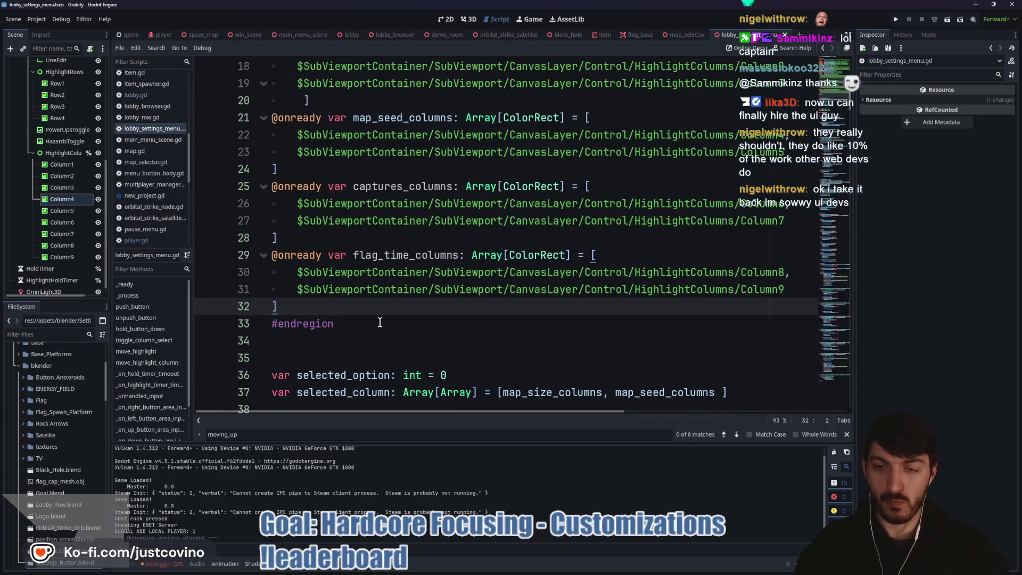
scroll(380, 322, down, 1)
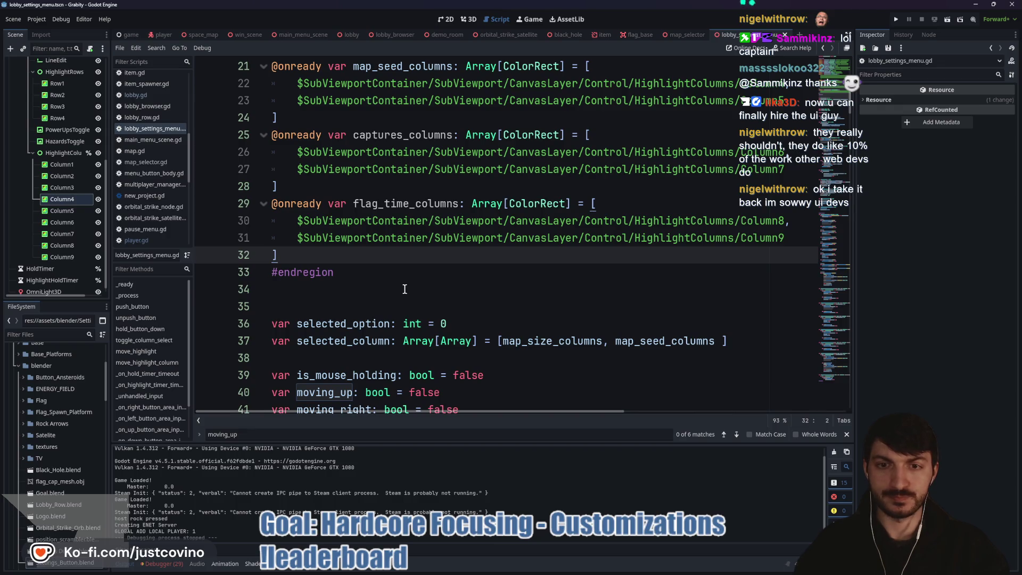
click(719, 335)
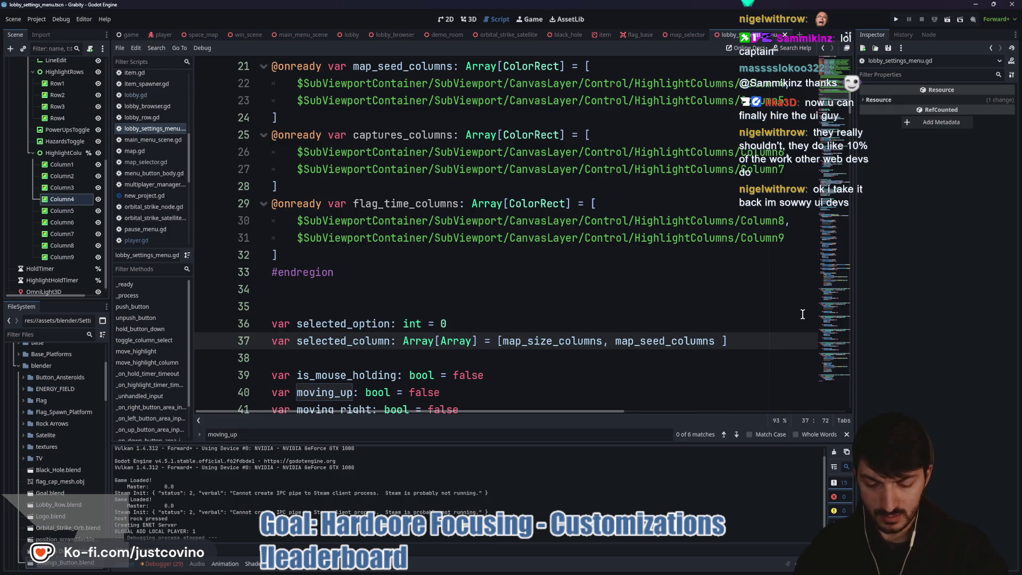
text(, ca)
text(ptures,)
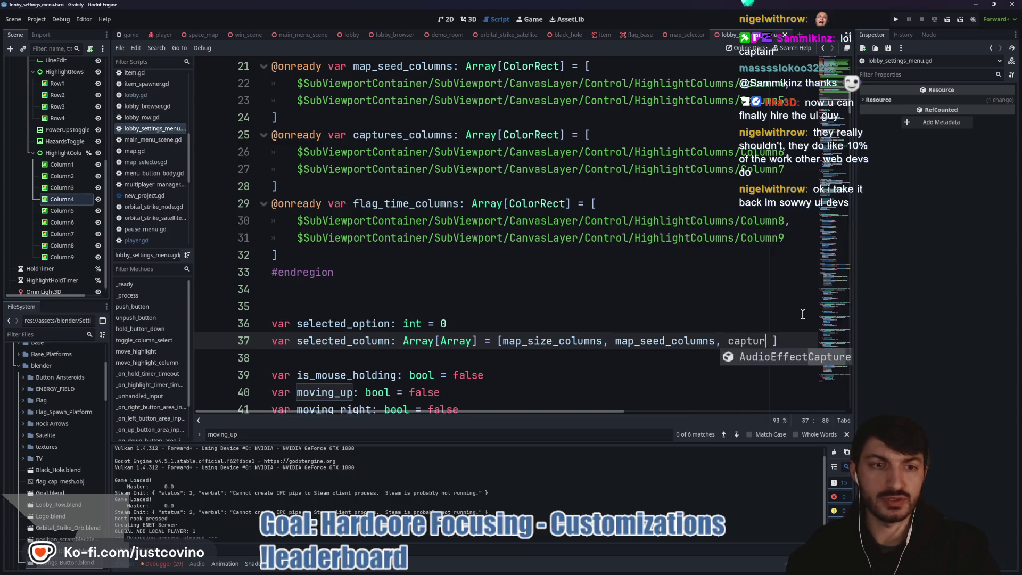
key(BackSpace)
key(Escape)
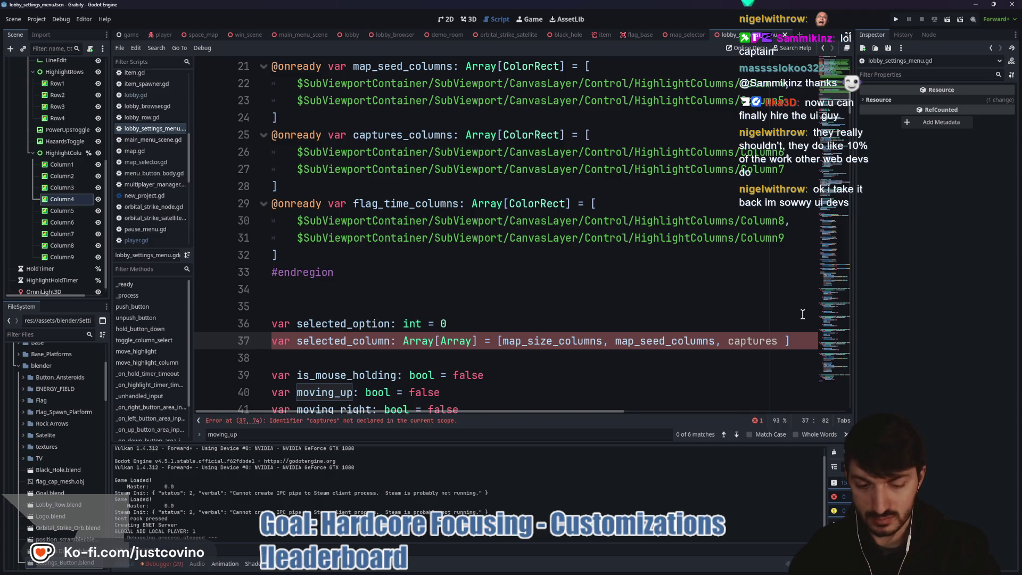
text(columns, )
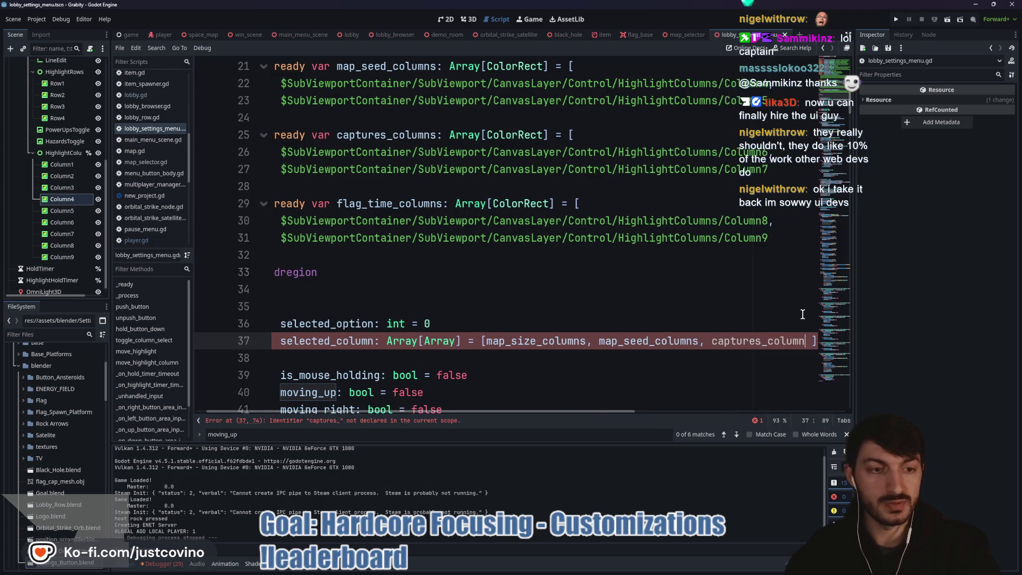
text(flag_time)
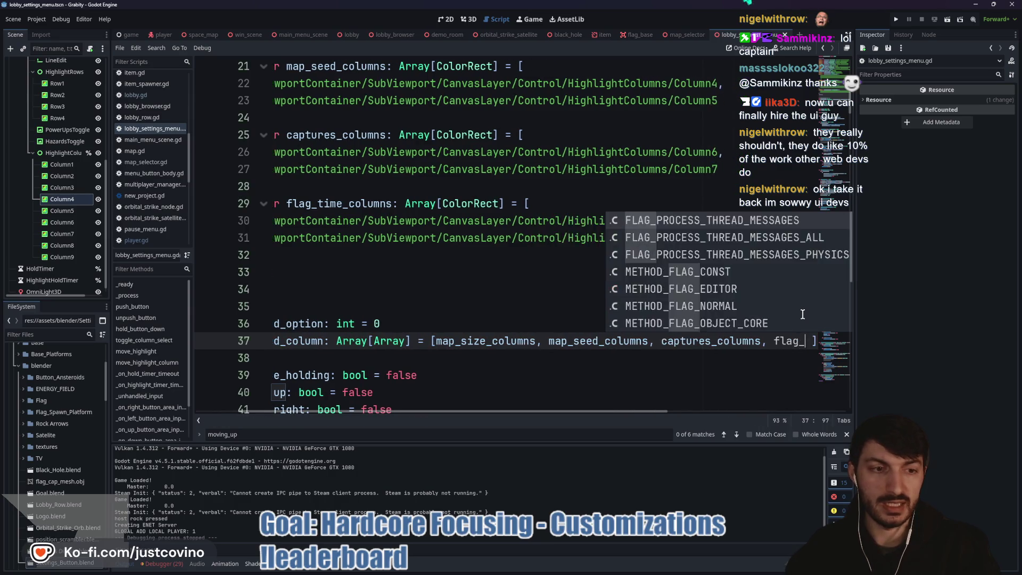
text(_columns)
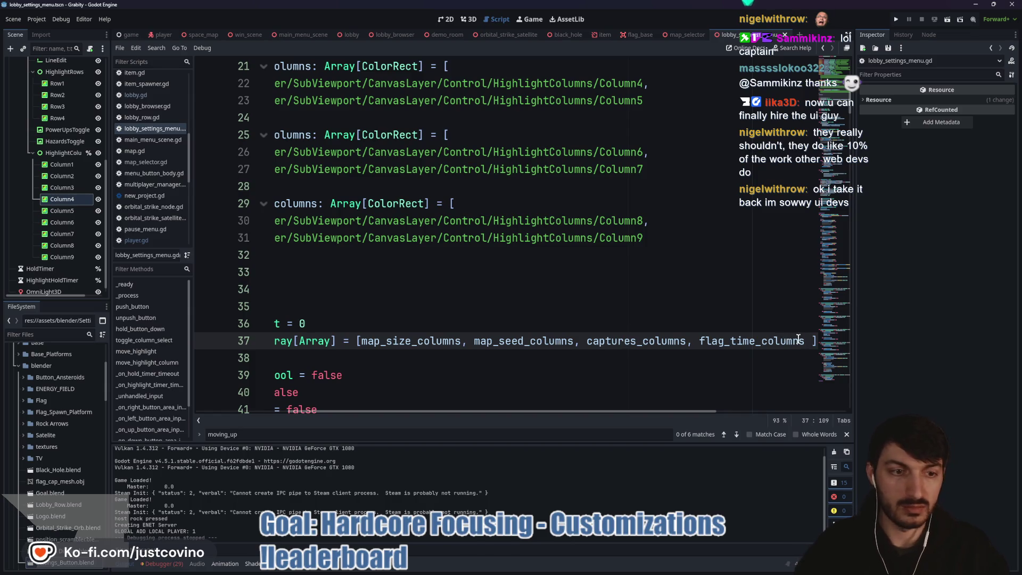
key(Delete)
click(604, 317)
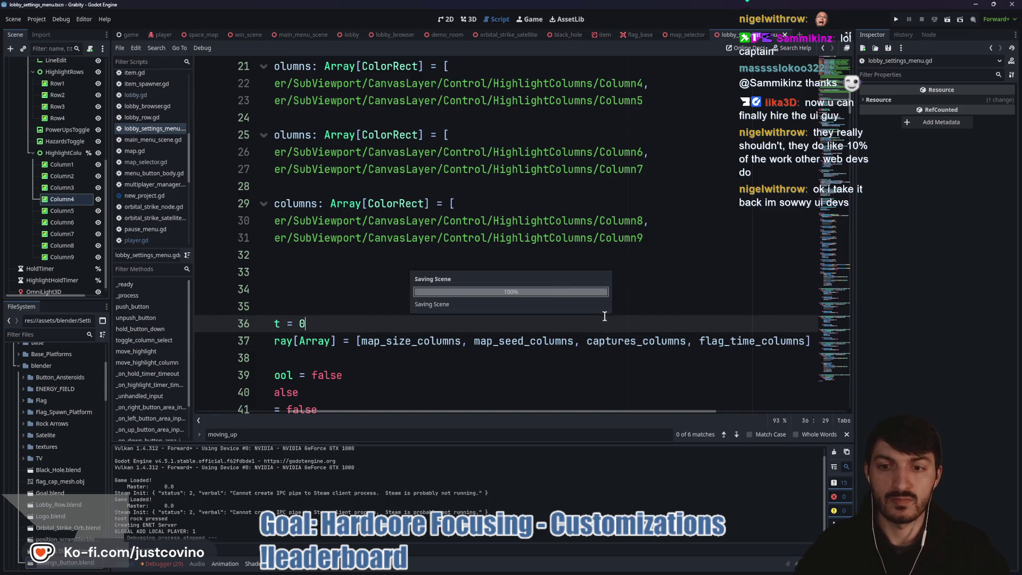
scroll(516, 334, left, 3)
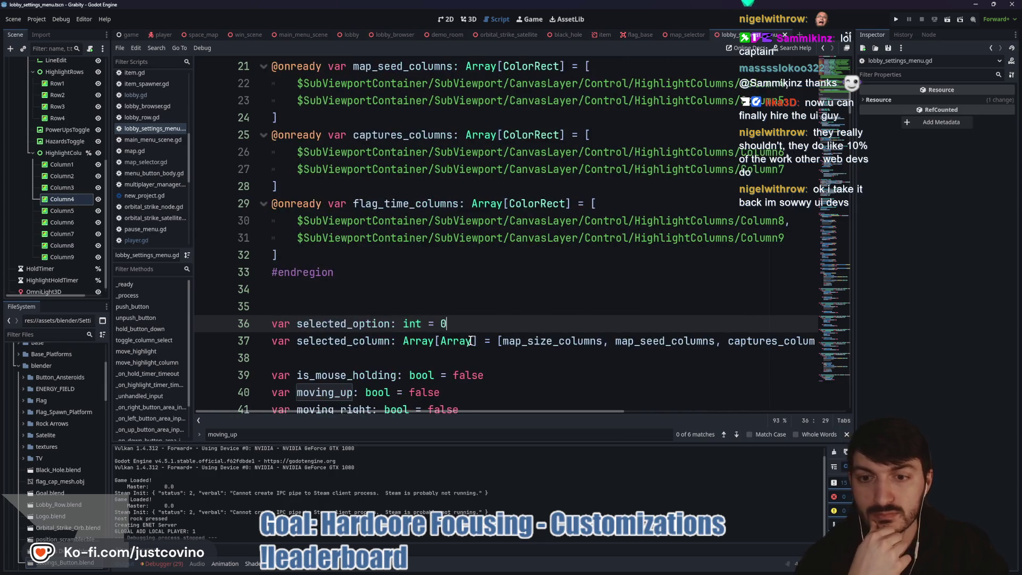
scroll(444, 343, down, 5)
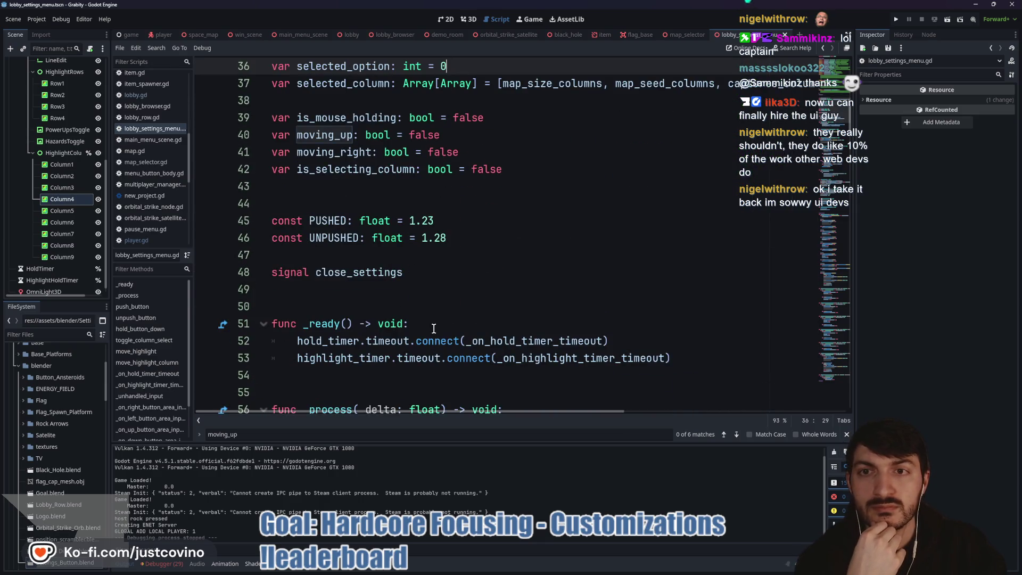
scroll(433, 324, down, 4)
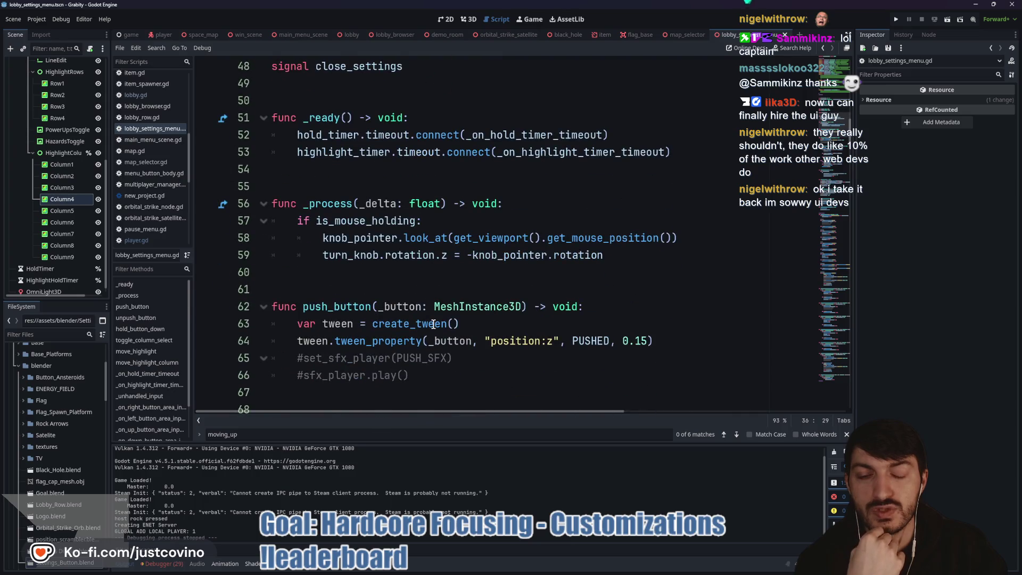
scroll(433, 324, up, 1)
scroll(433, 324, down, 2)
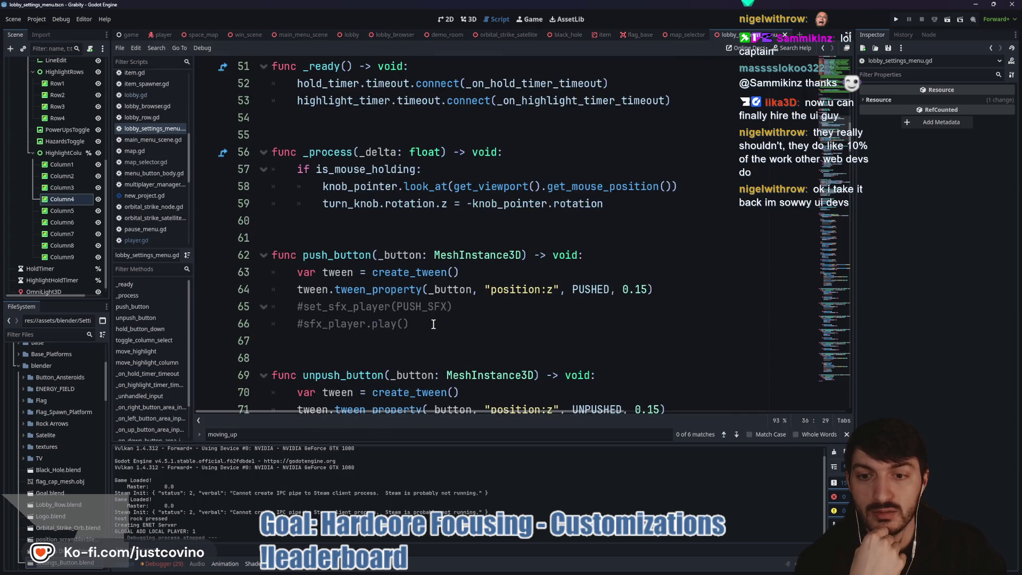
scroll(433, 324, down, 9)
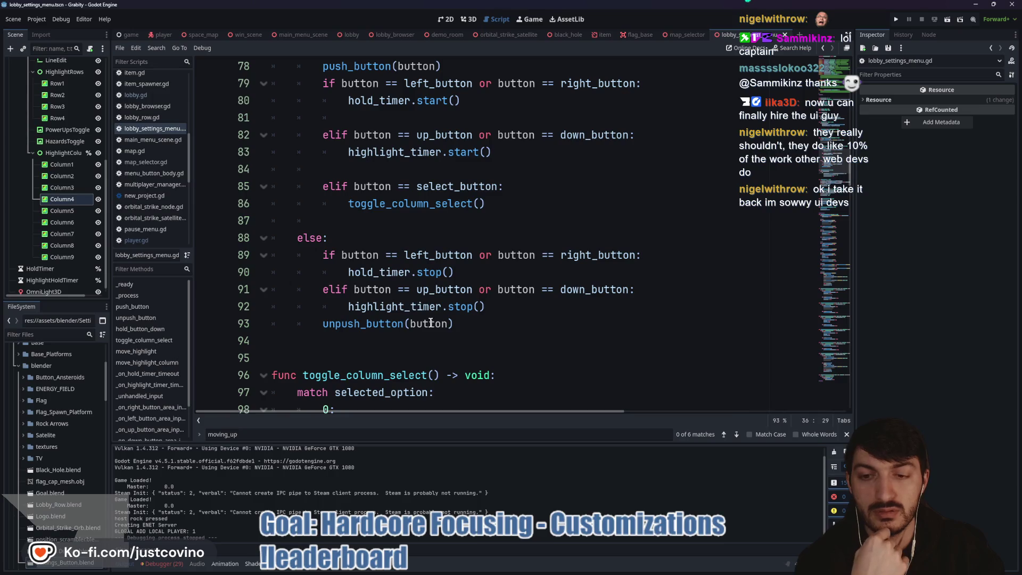
scroll(431, 323, down, 2)
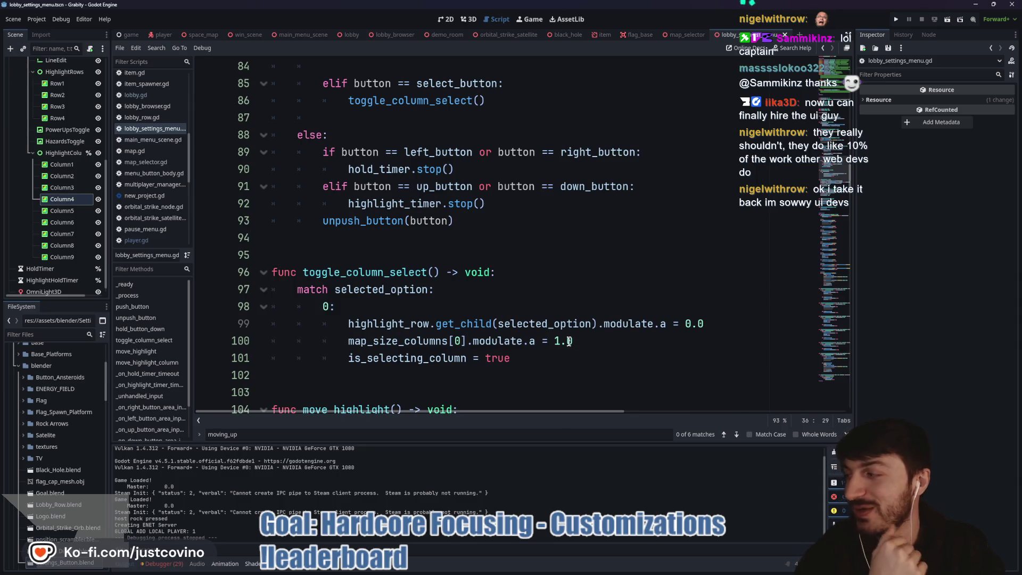
click(579, 343)
key(ctrl+s)
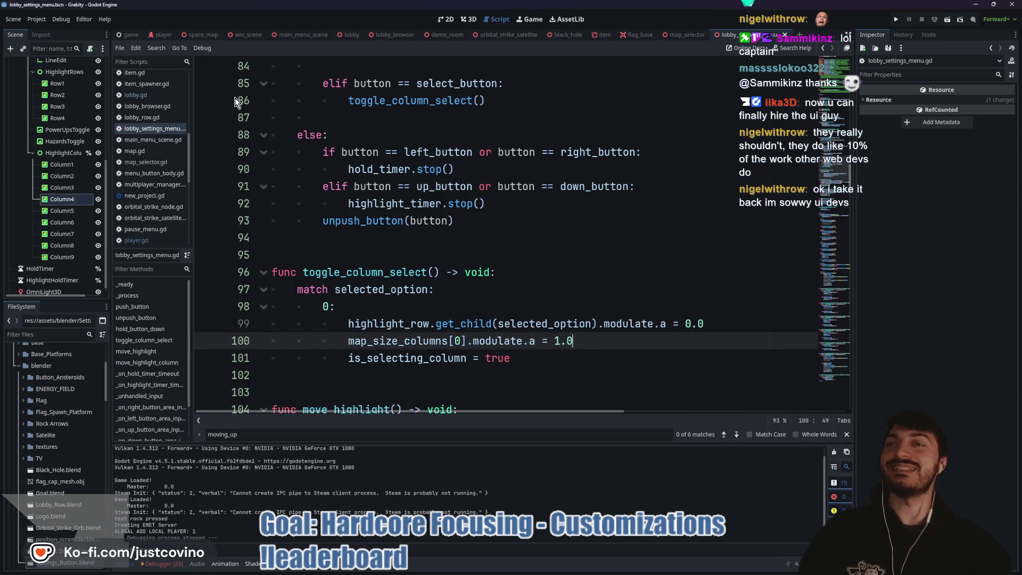
click(191, 34)
scroll(385, 137, up, 20)
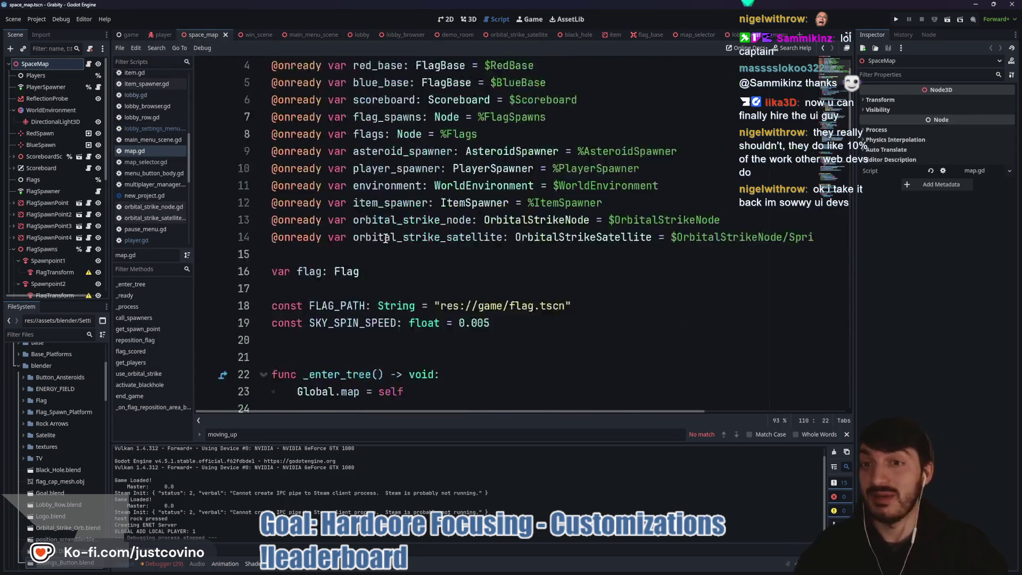
click(128, 34)
scroll(381, 204, up, 9)
drag(658, 272, 240, 273)
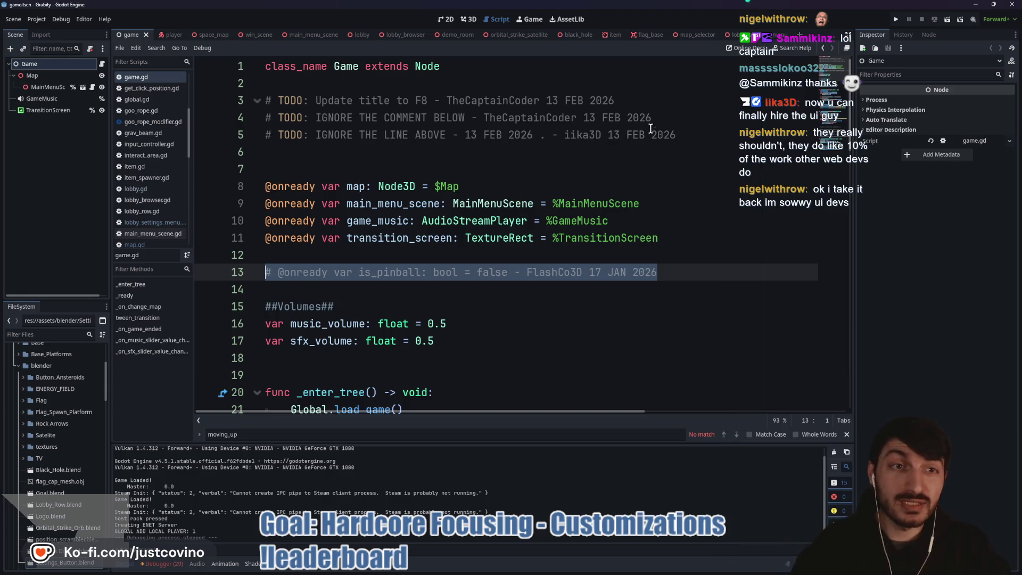
click(680, 220)
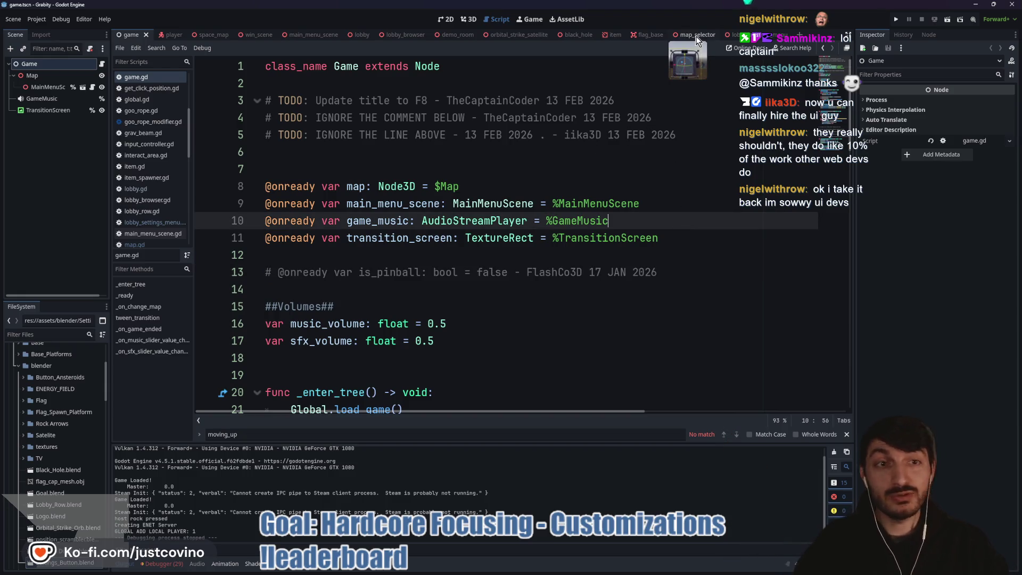
click(744, 37)
click(553, 246)
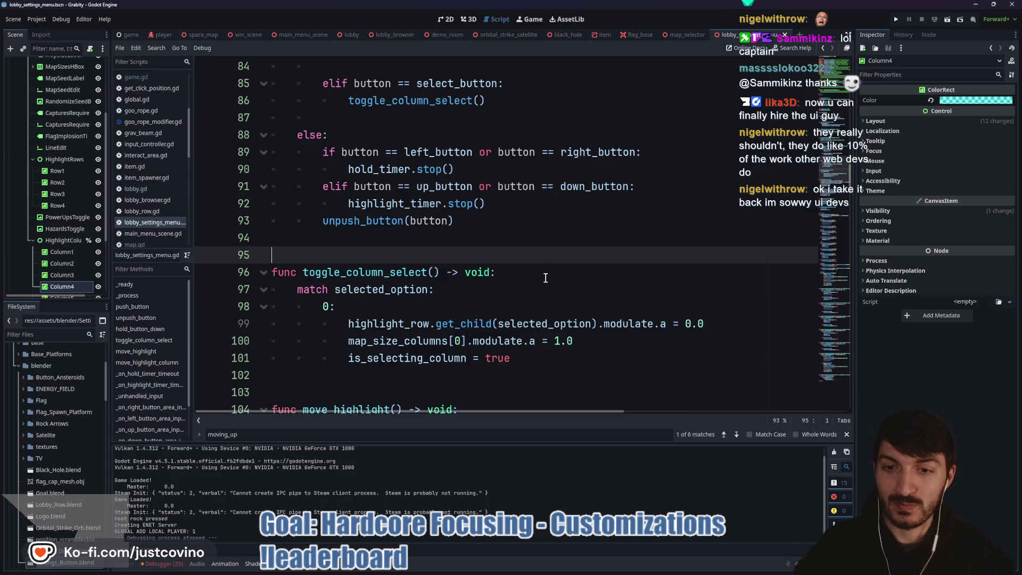
Start a 'selected_column =' line after is_selecting_column in case 0 of toggle_column_select.
mouse_move(522, 337)
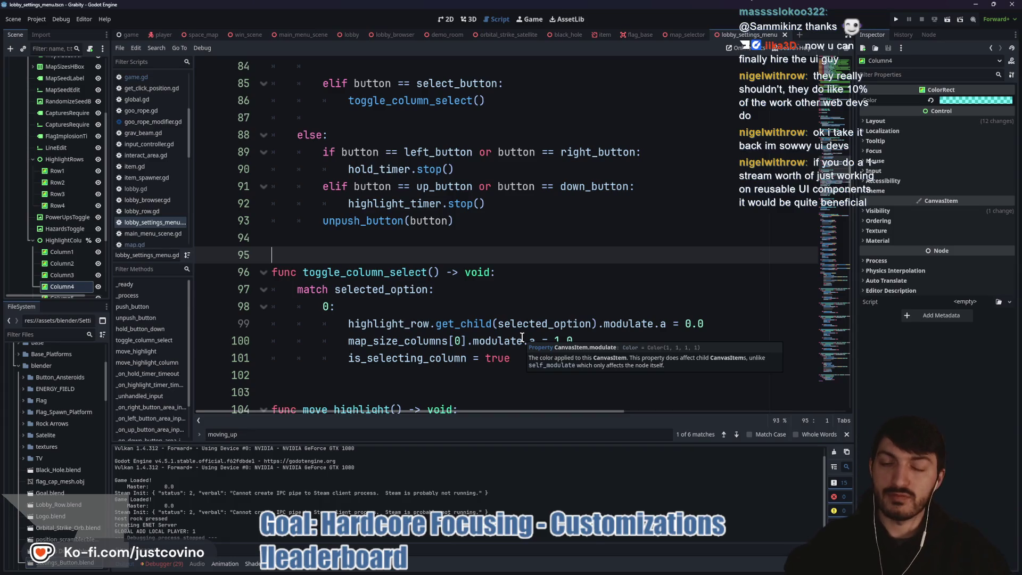
click(435, 305)
click(517, 358)
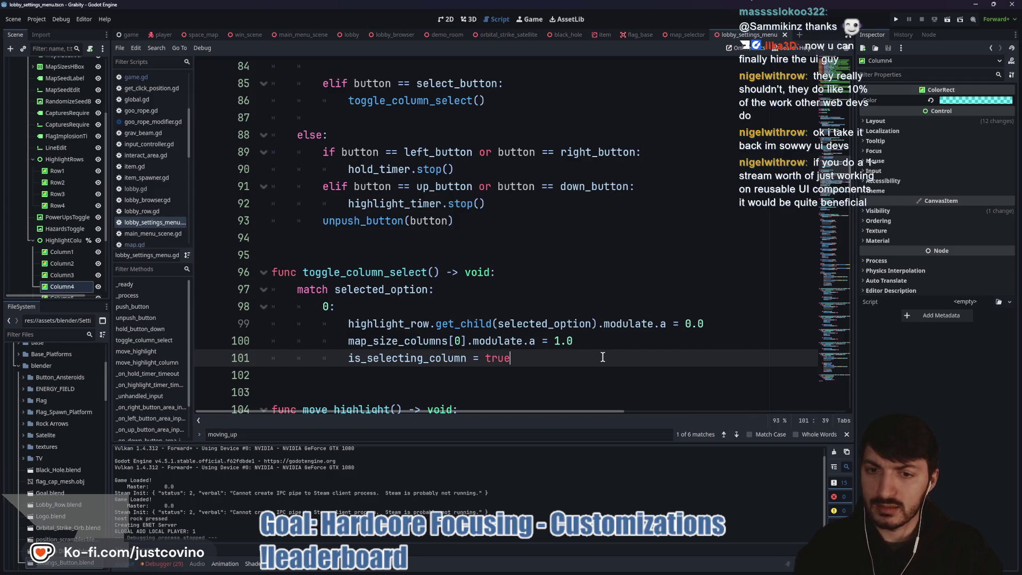
key(Return)
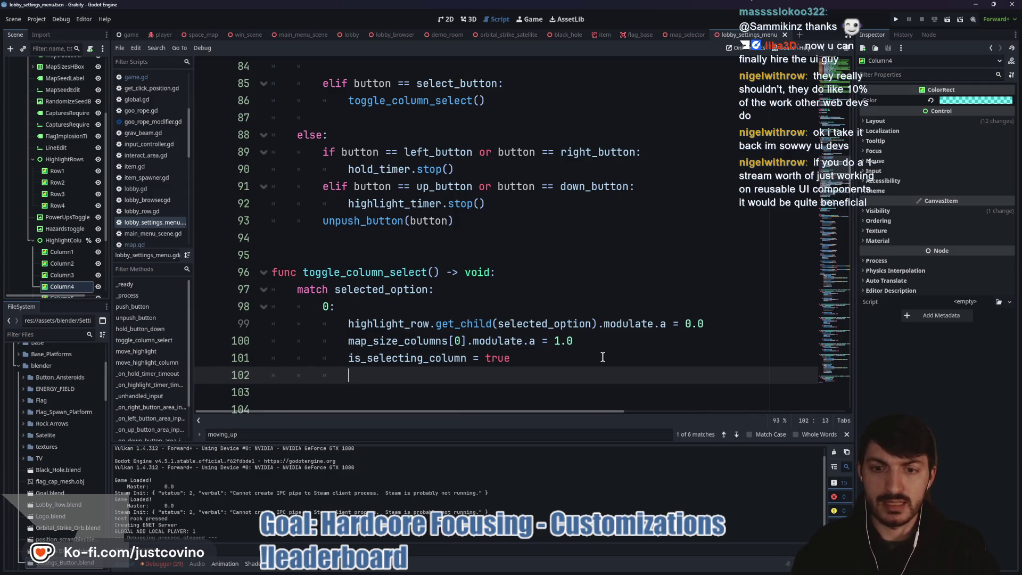
text(sele)
key(Return)
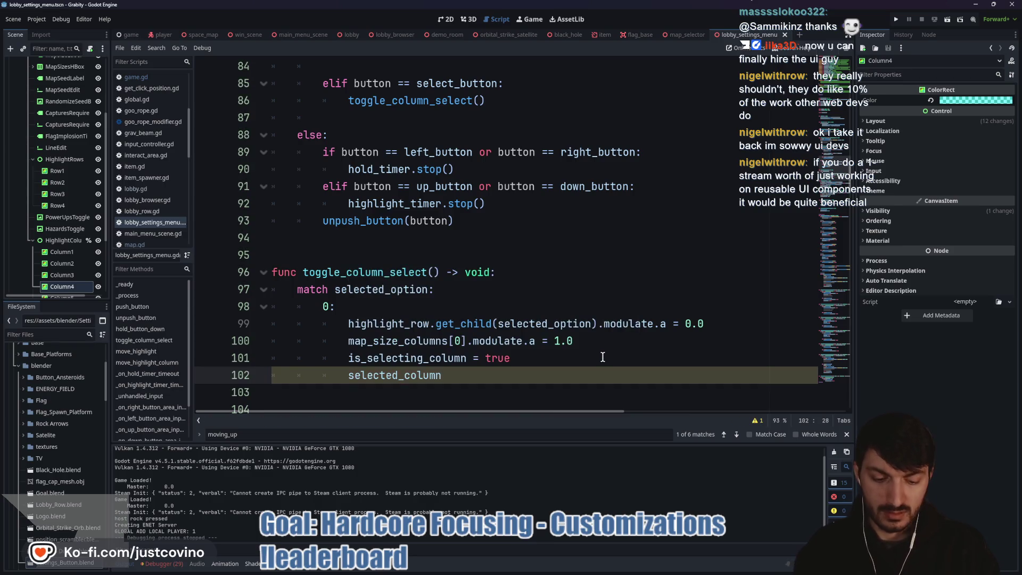
text(=)
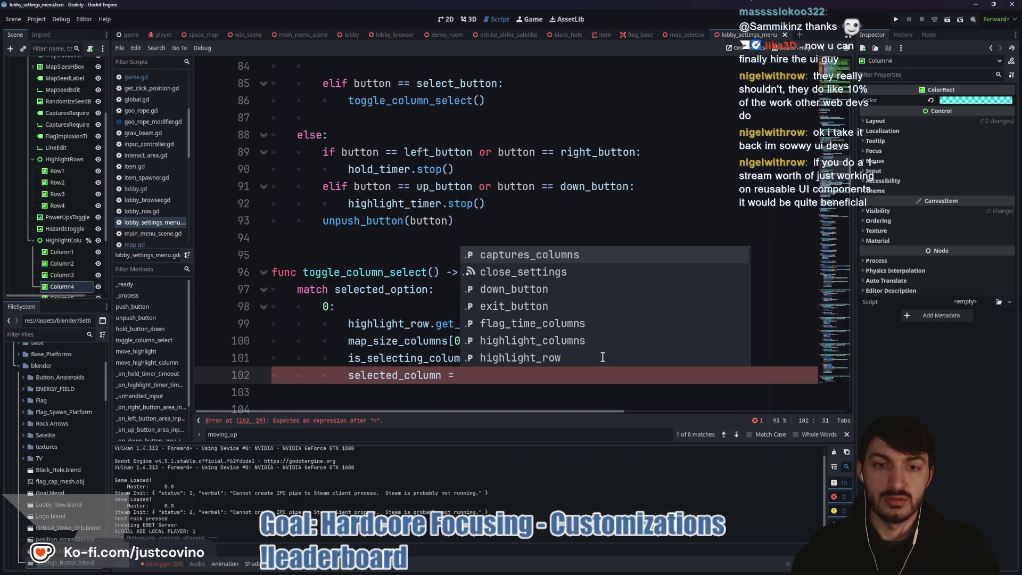
scroll(436, 304, up, 13)
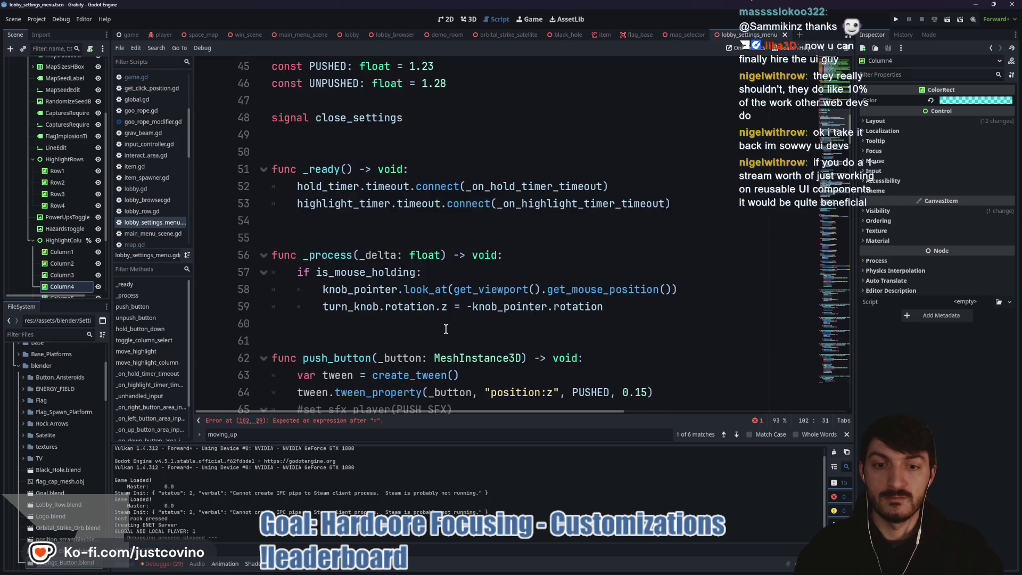
Insert a blank line after line 38, below the selected_column declaration.
scroll(446, 328, down, 1)
scroll(446, 329, up, 5)
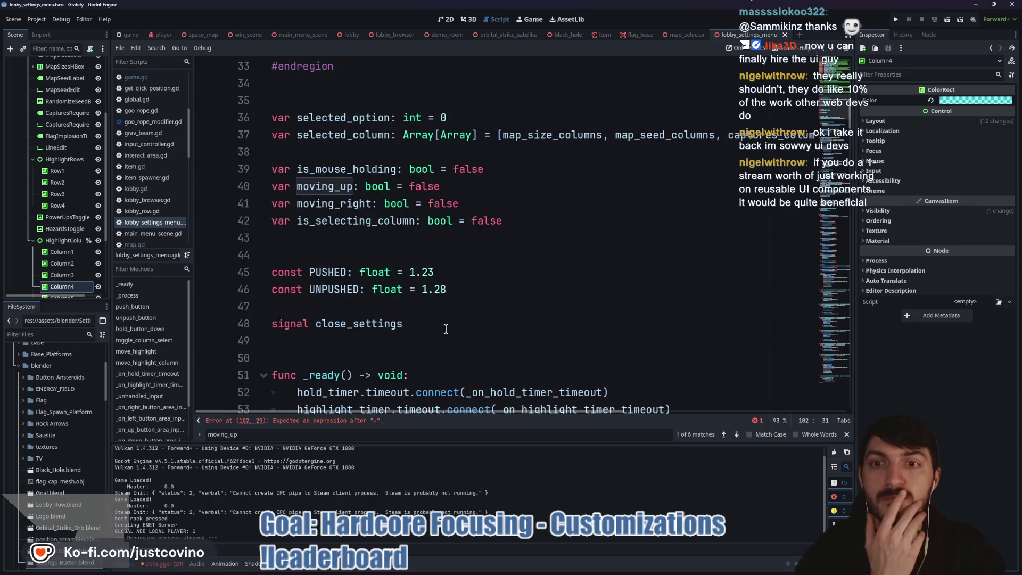
scroll(439, 323, up, 1)
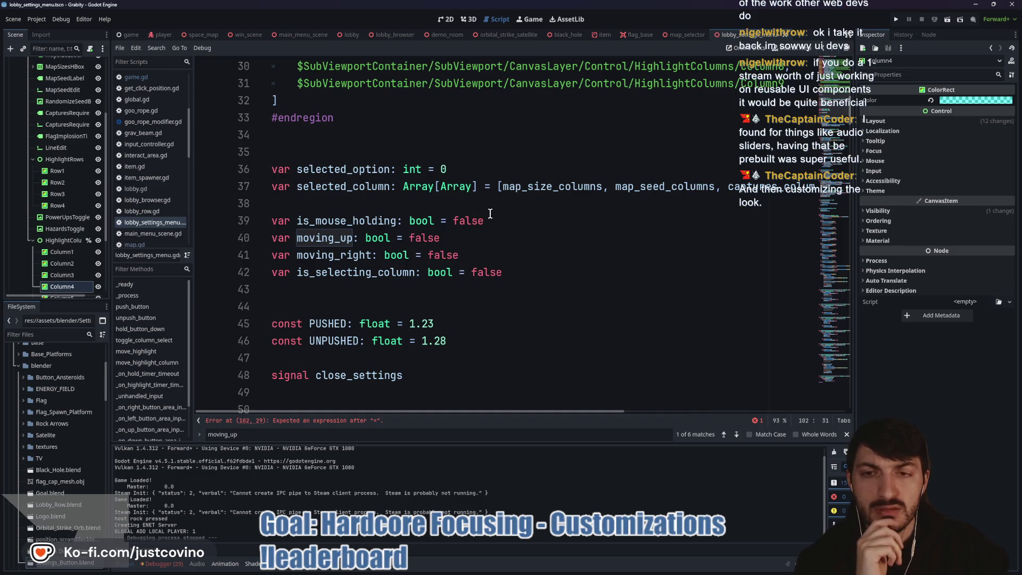
scroll(489, 213, down, 15)
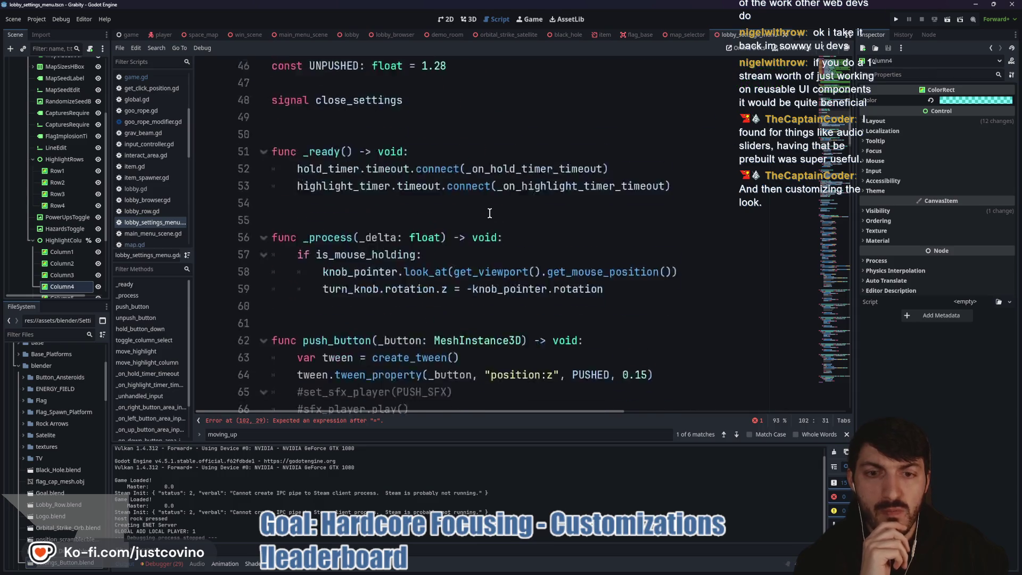
scroll(485, 215, down, 2)
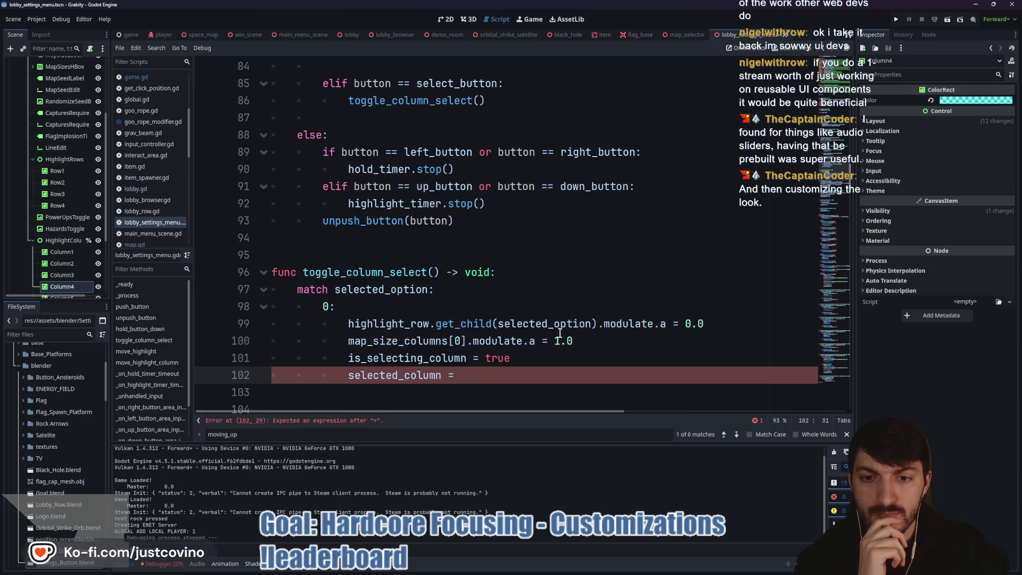
scroll(545, 331, up, 6)
scroll(545, 331, up, 13)
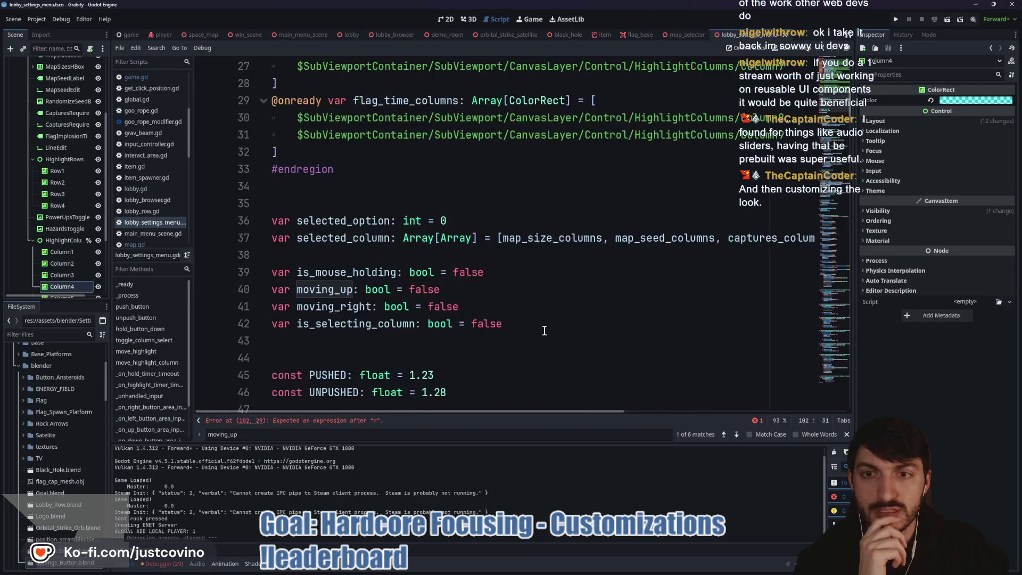
scroll(368, 243, up, 4)
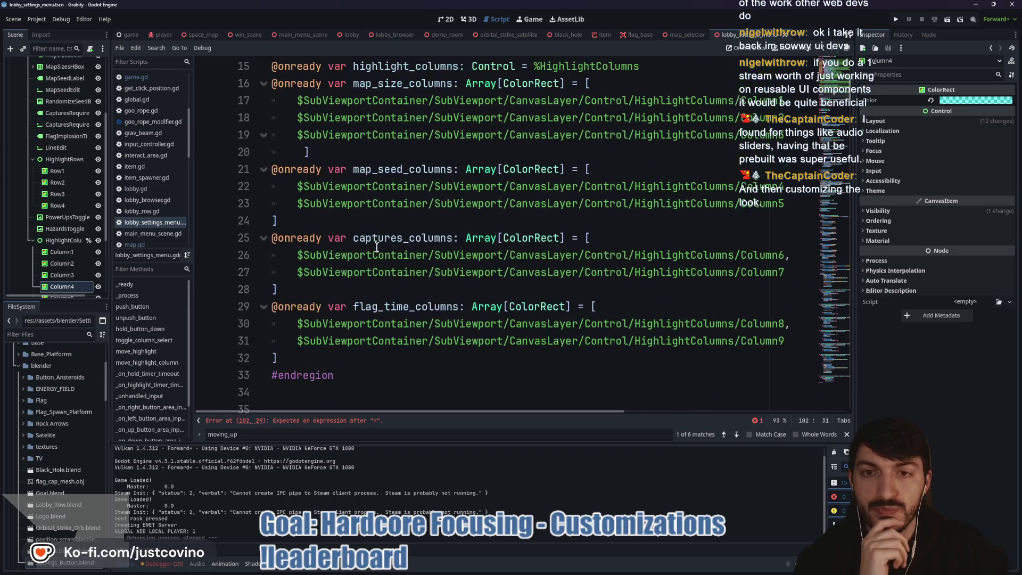
scroll(384, 252, up, 1)
scroll(360, 244, down, 7)
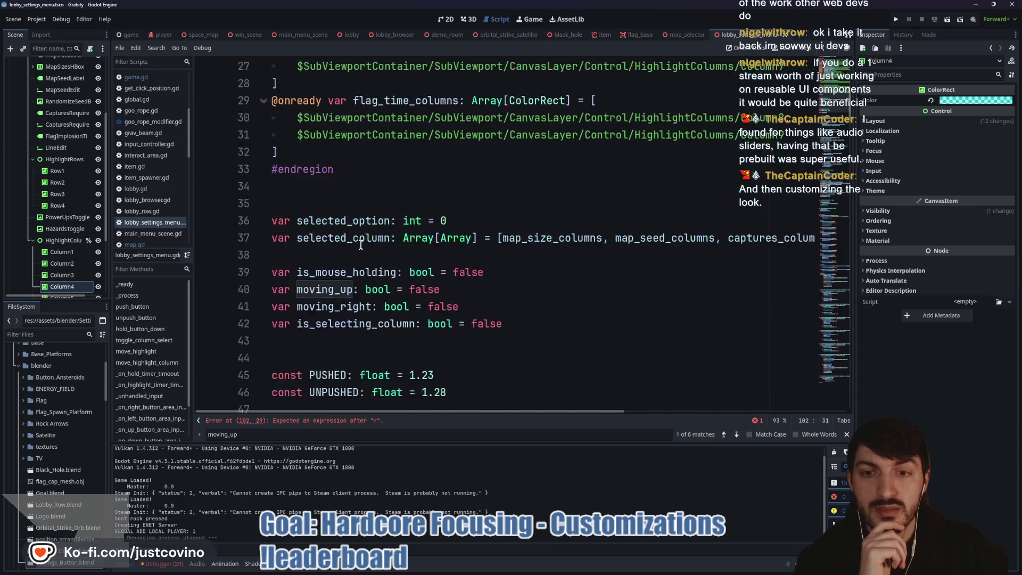
scroll(359, 243, up, 1)
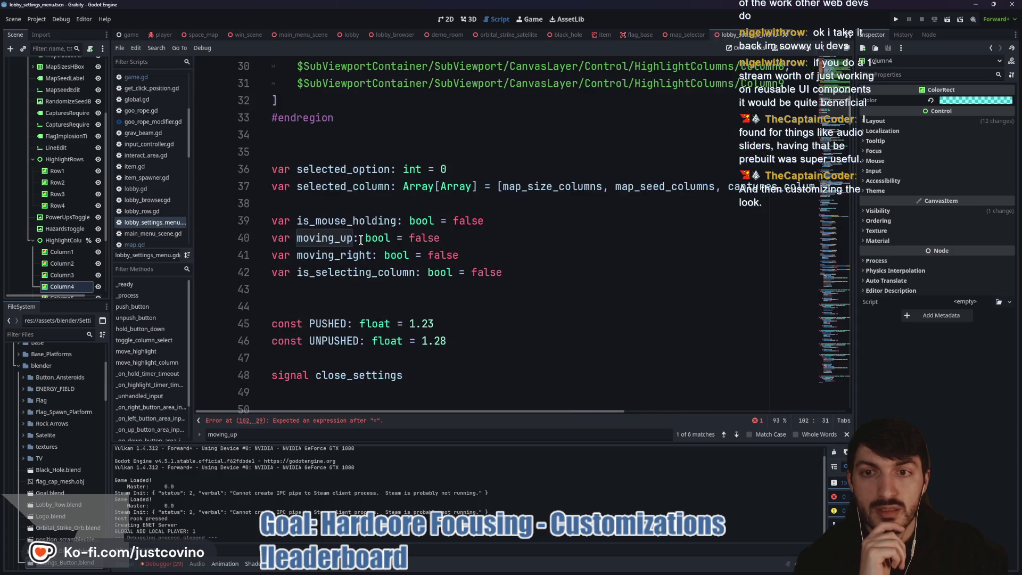
click(386, 200)
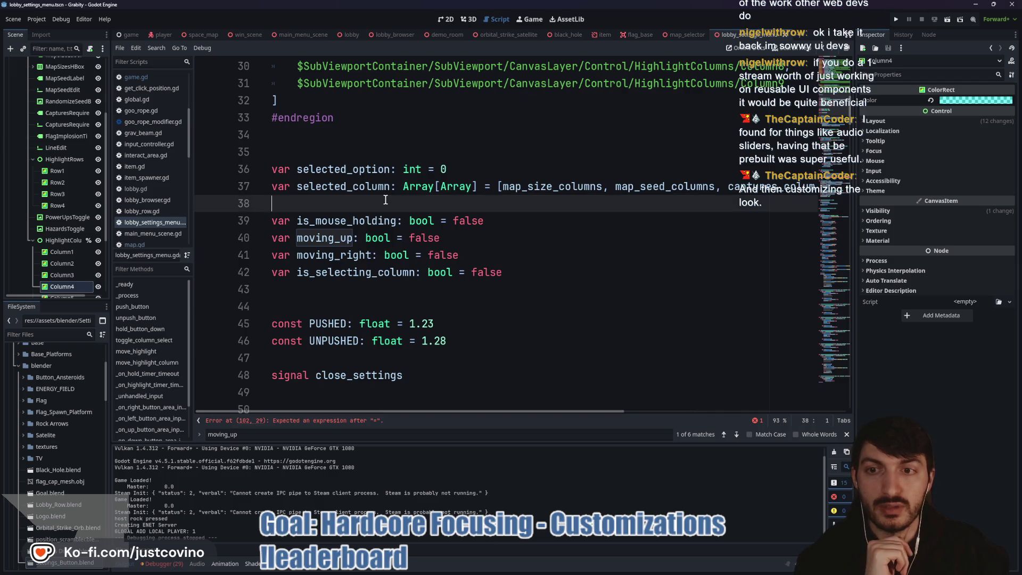
key(Return)
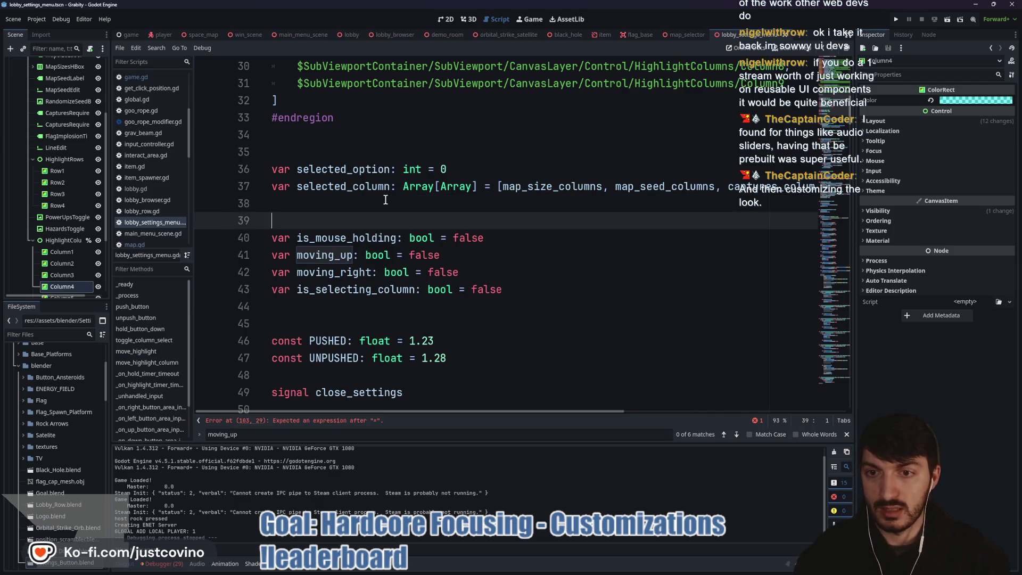
Move the ': Array[Array] = [...]' list from selected_column onto a new 'var columns' line.
key(Return)
key(Up)
text(ar )
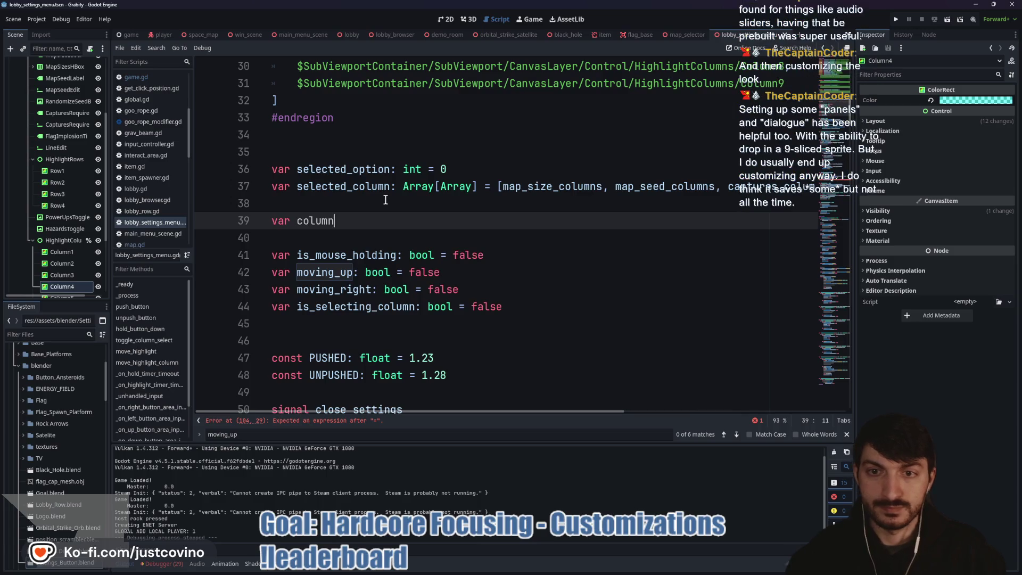
text(s)
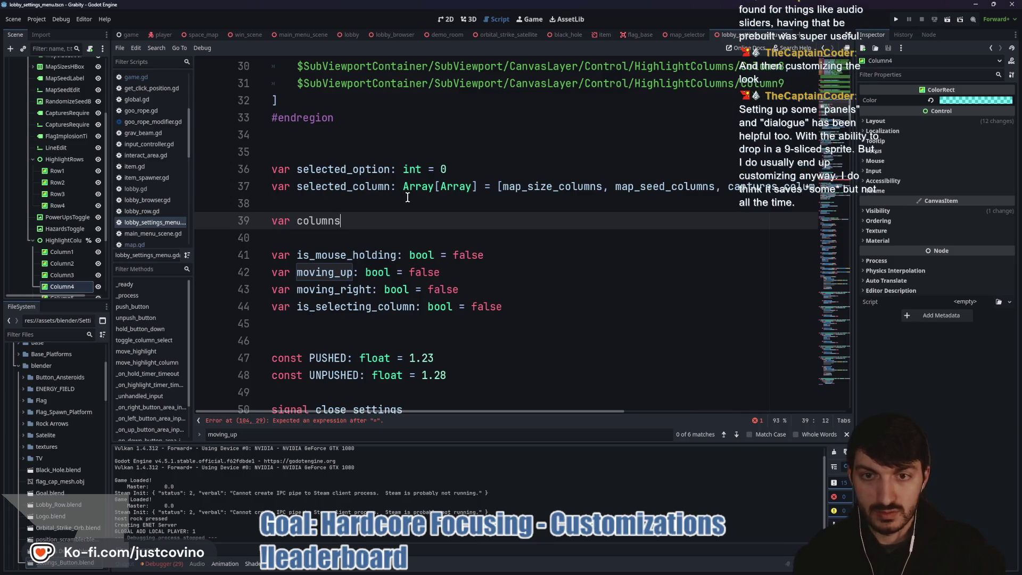
drag(394, 186, 821, 192)
key(BackSpace)
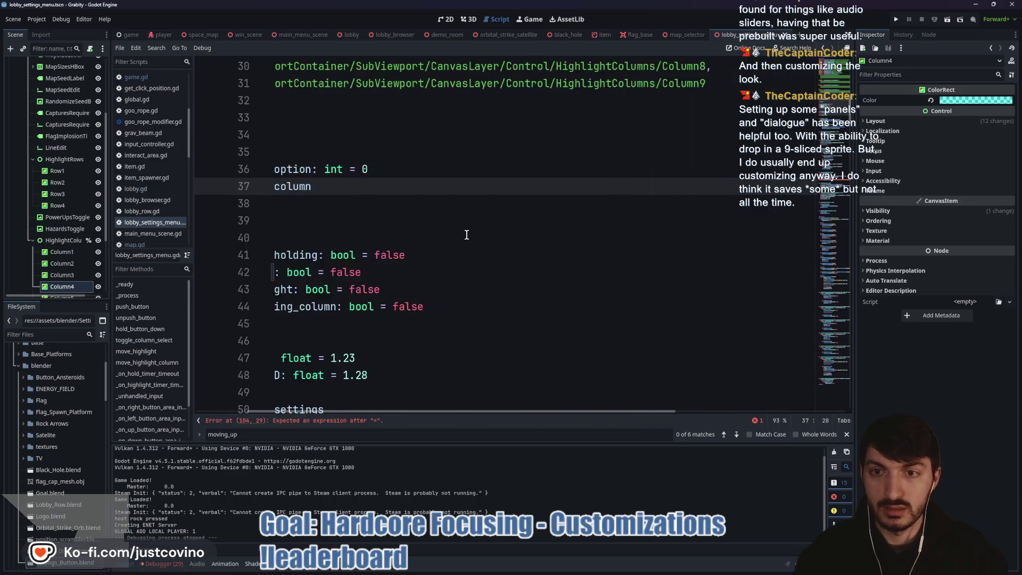
click(368, 219)
text(: Array[Array] = [map_size_columns, map_seed_columns, captures_columns, flag_time_columns])
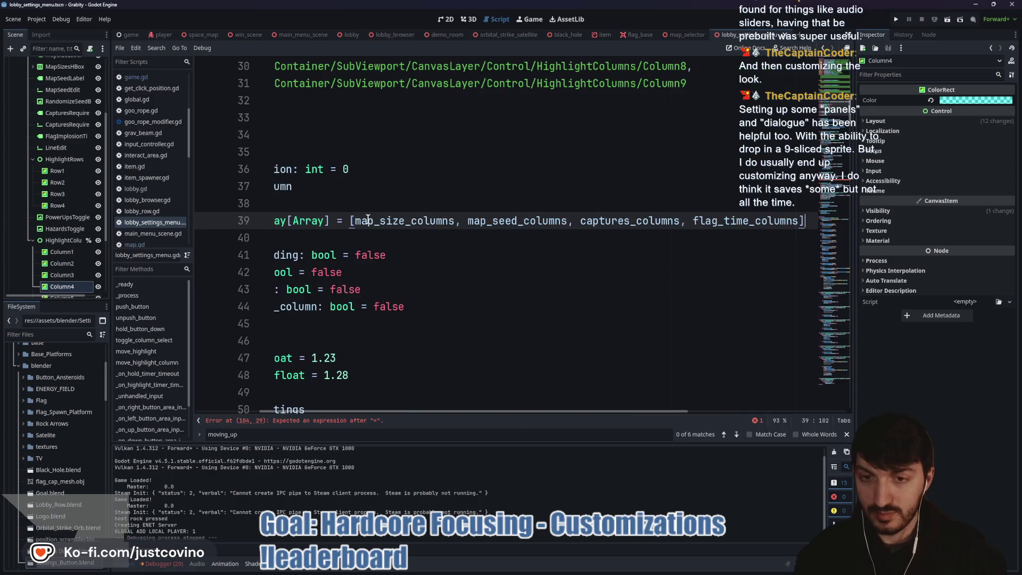
Declare selected_column as ': int = 0'.
click(409, 187)
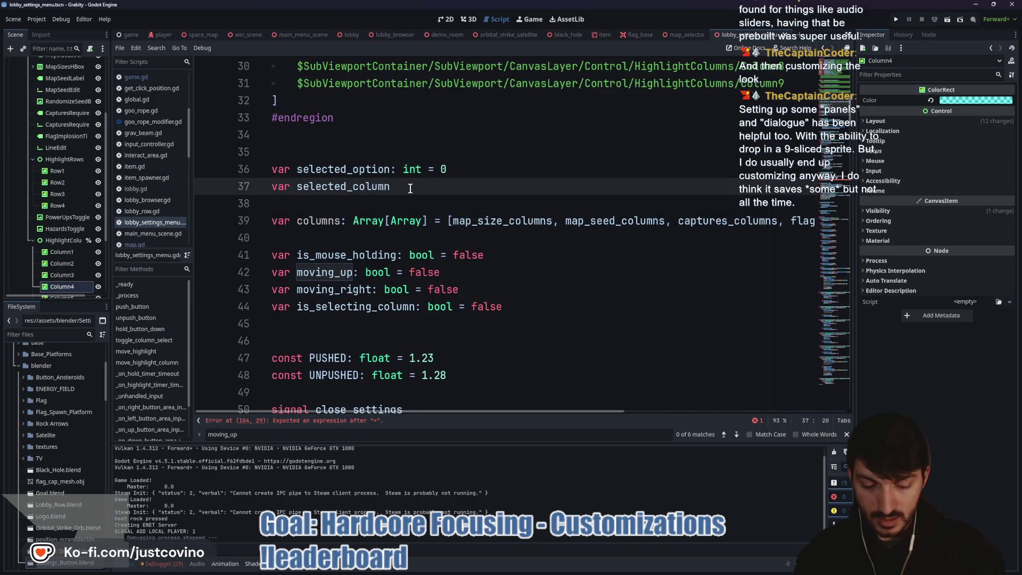
text(int)
key(Return)
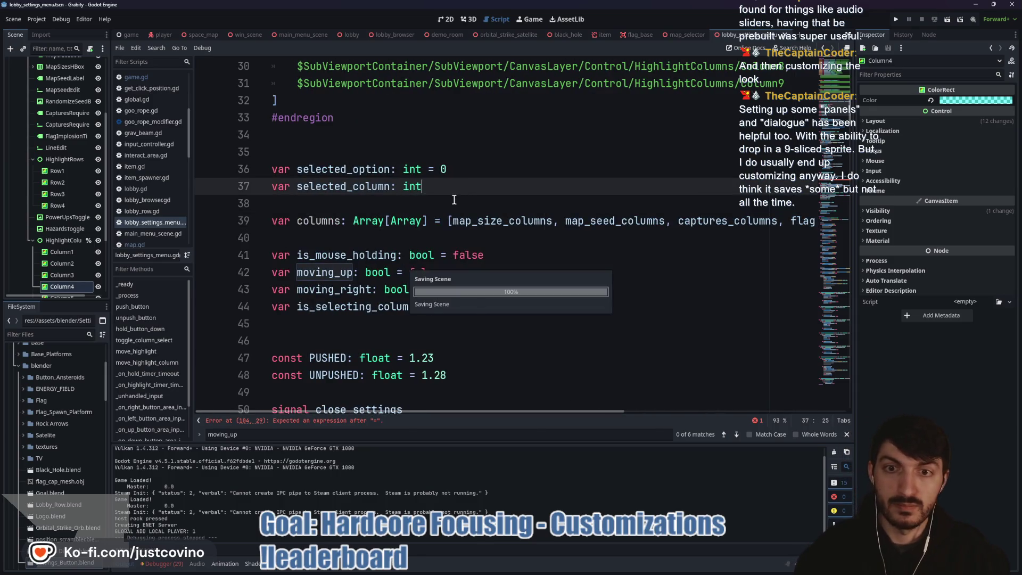
text(= 0)
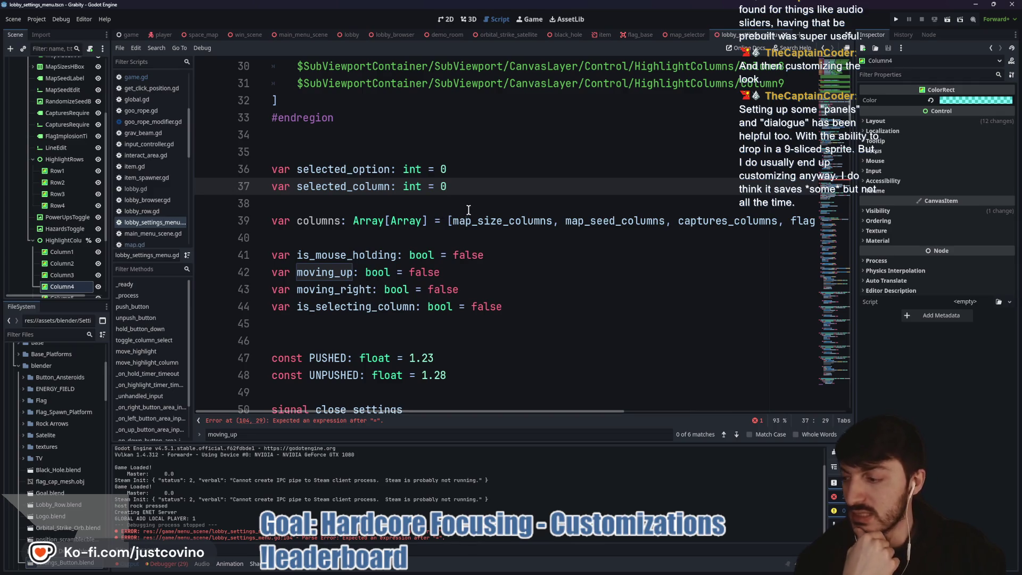
mouse_move(465, 216)
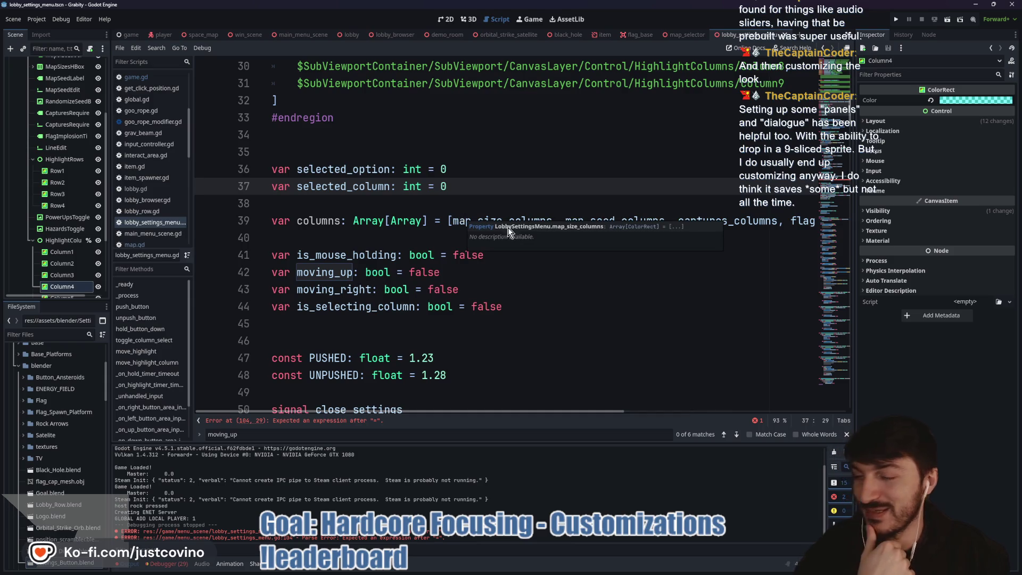
click(526, 237)
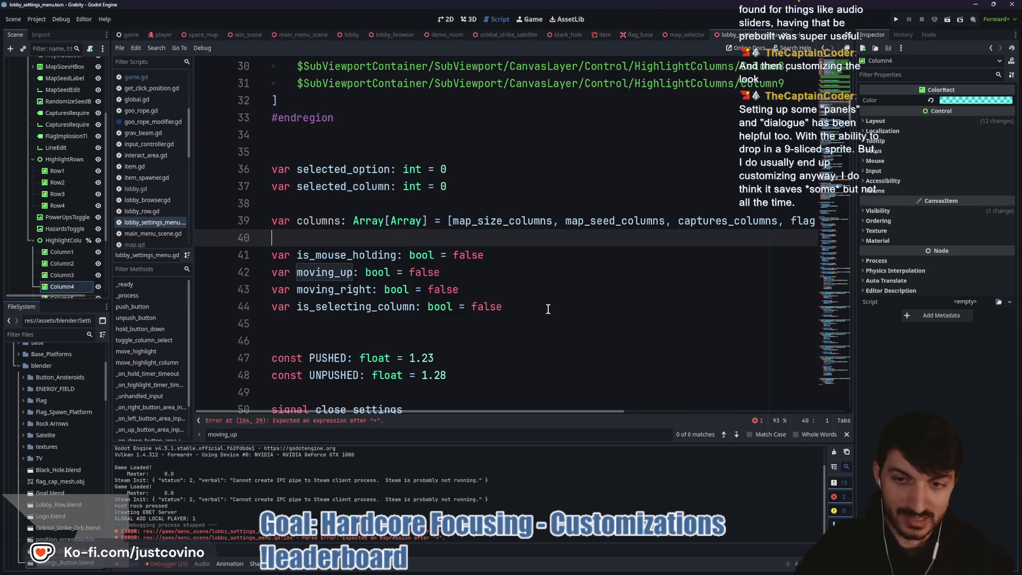
Complete line 104 as 'selected_column = columns[0]' in case 0 of toggle_column_select.
scroll(513, 292, down, 9)
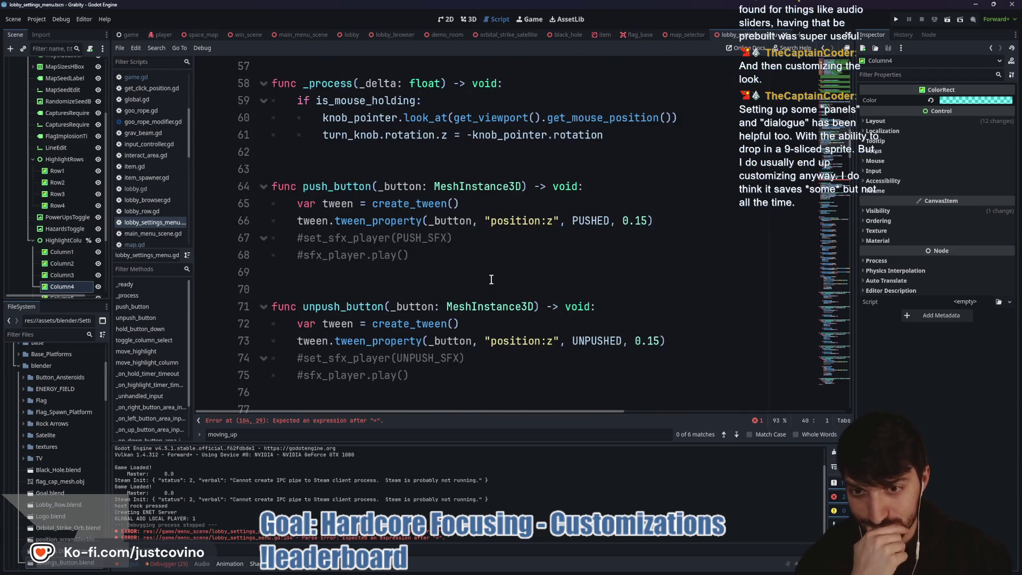
scroll(491, 279, down, 12)
click(489, 254)
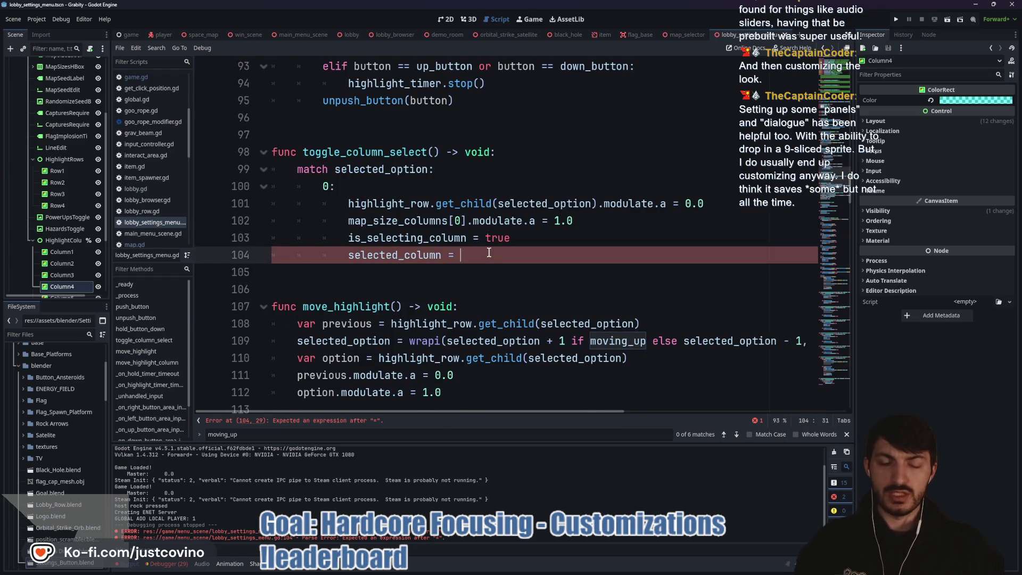
text(cul)
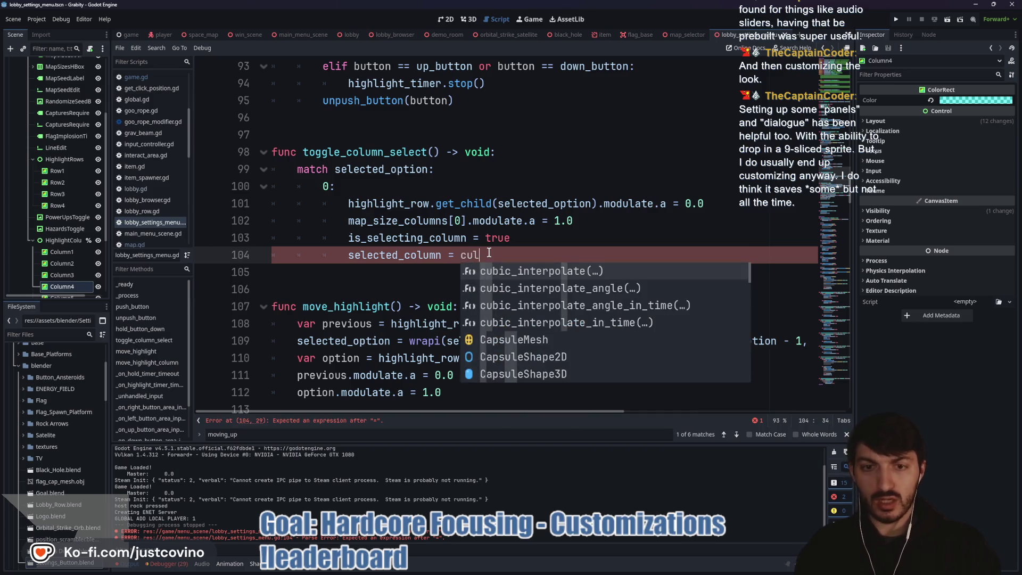
key(BackSpace)
key(BackSpace)
text(olumn)
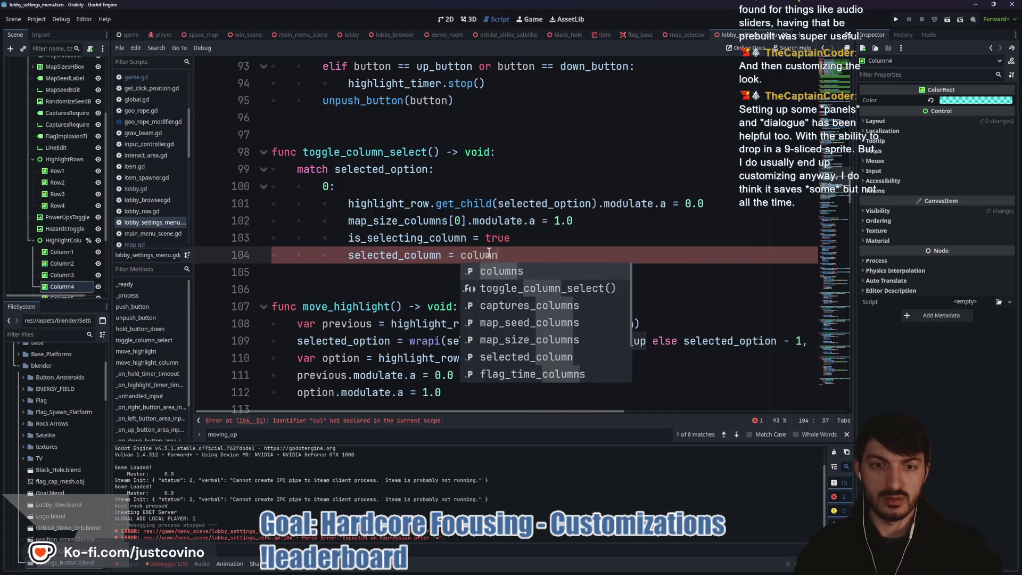
key(Return)
text([0)
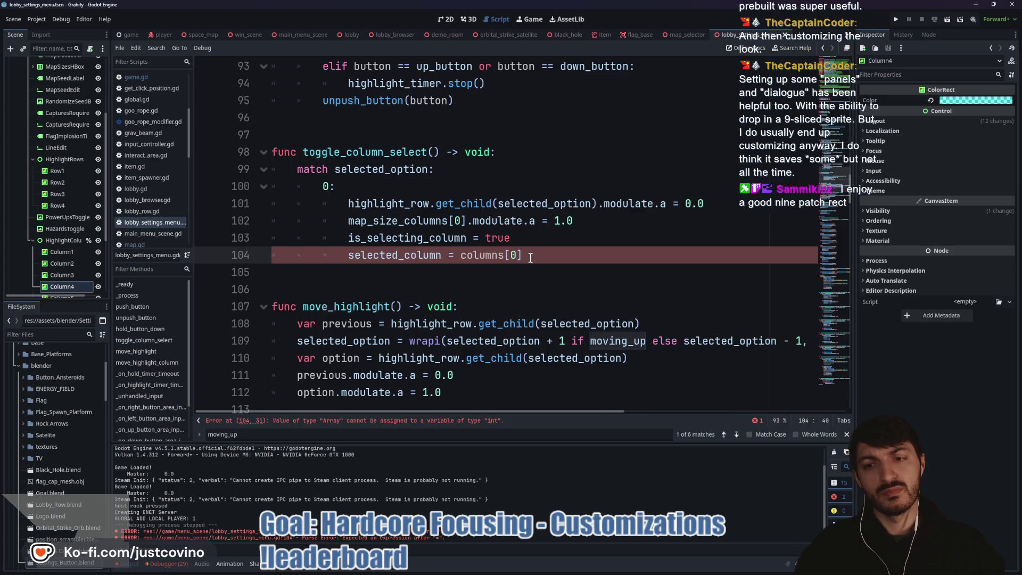
scroll(464, 267, up, 20)
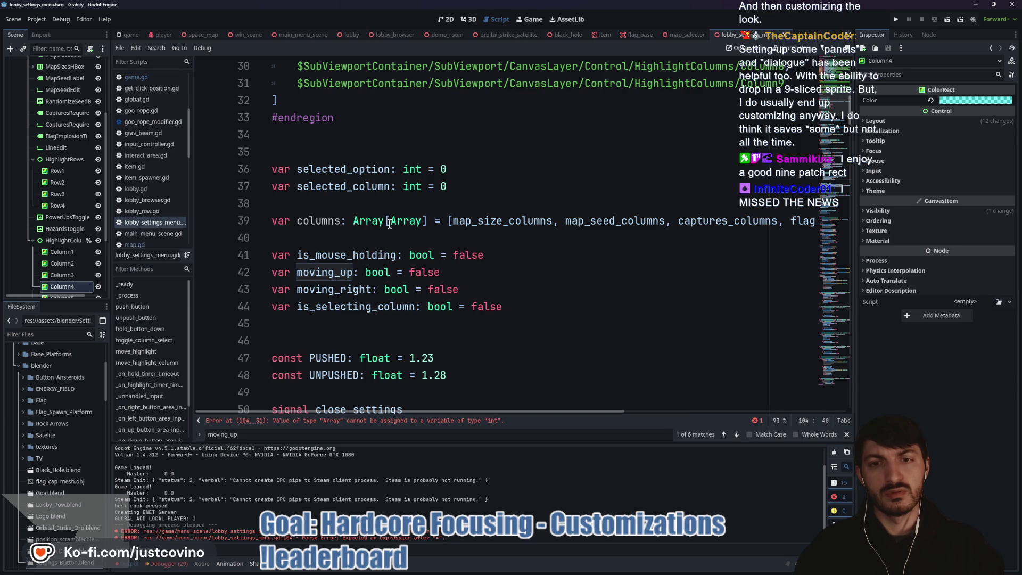
mouse_move(412, 215)
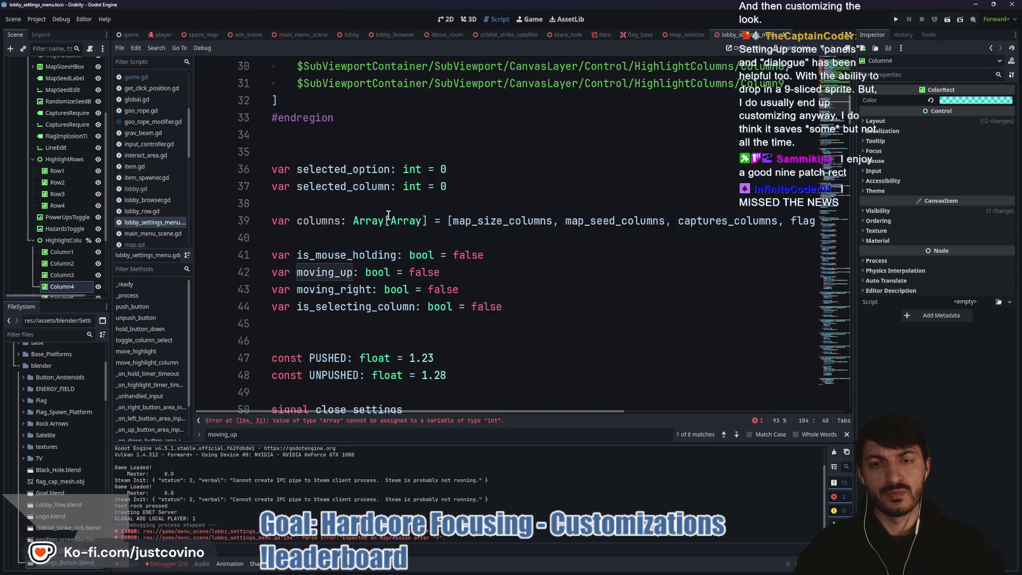
scroll(372, 219, down, 18)
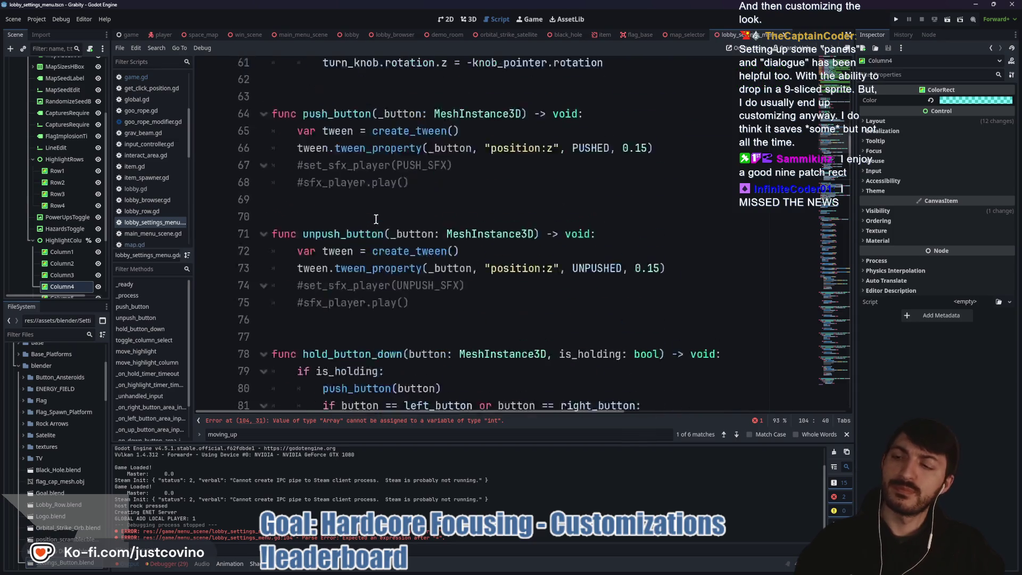
scroll(376, 219, down, 2)
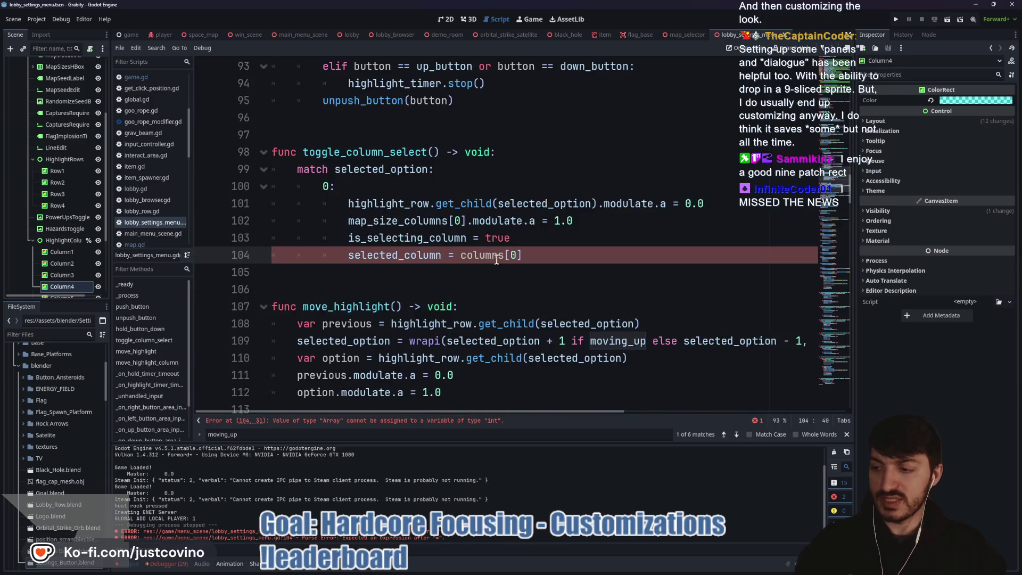
scroll(510, 183, down, 2)
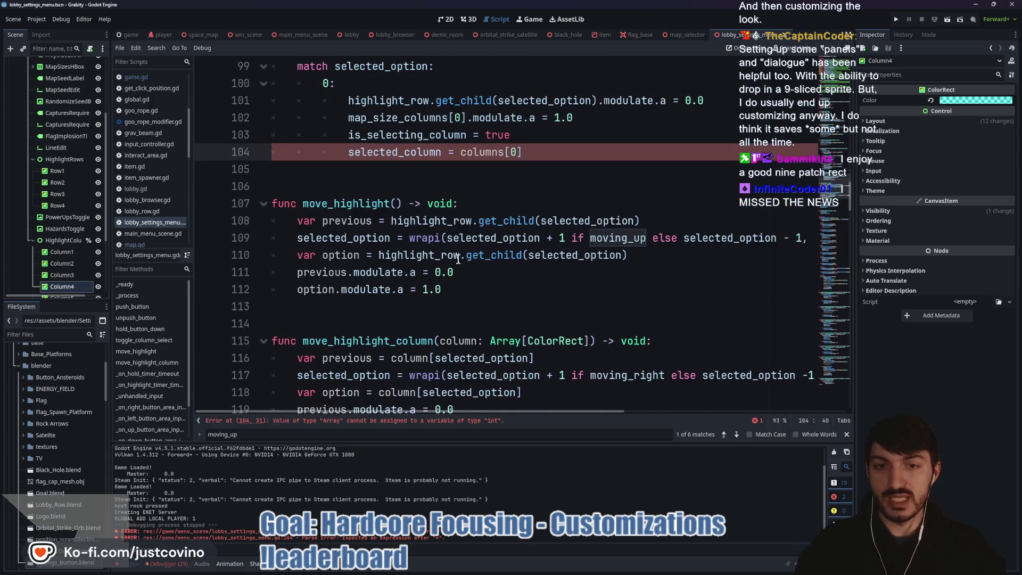
scroll(506, 192, up, 1)
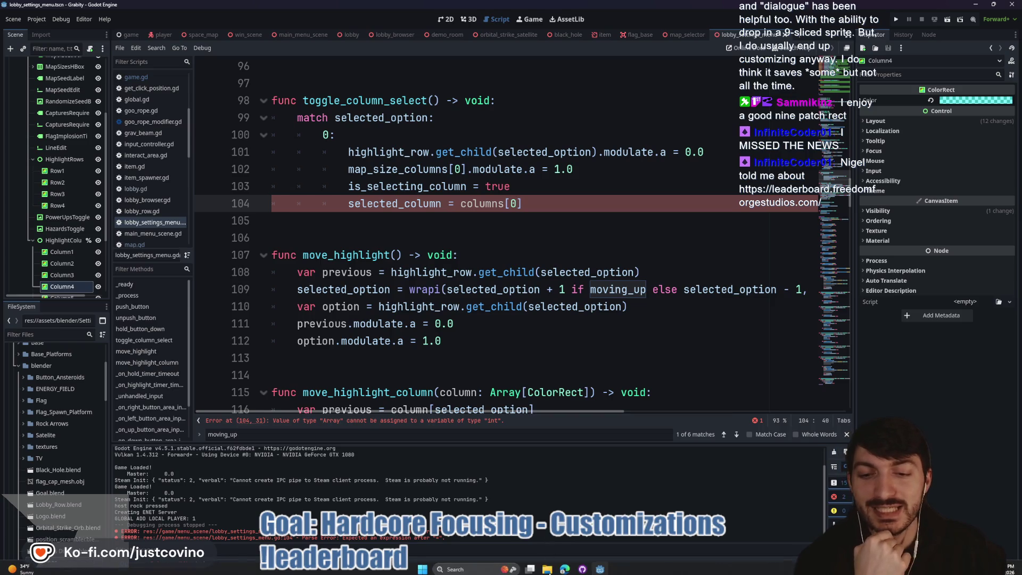
Merge the FFS Leaderboard tab into the tab strip of the itch.io browser window.
mouse_move(564, 565)
mouse_move(534, 533)
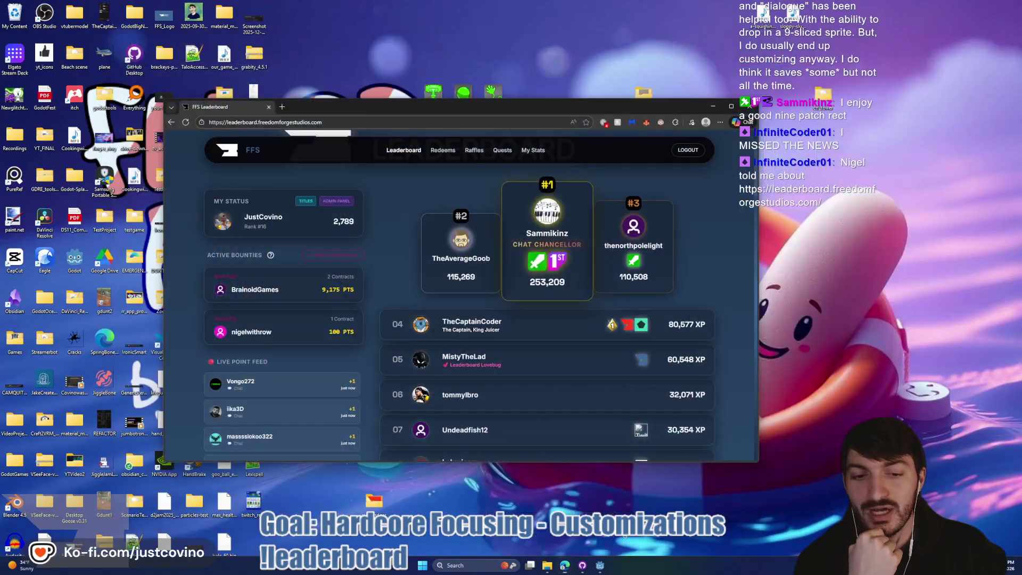
click(603, 519)
mouse_move(564, 565)
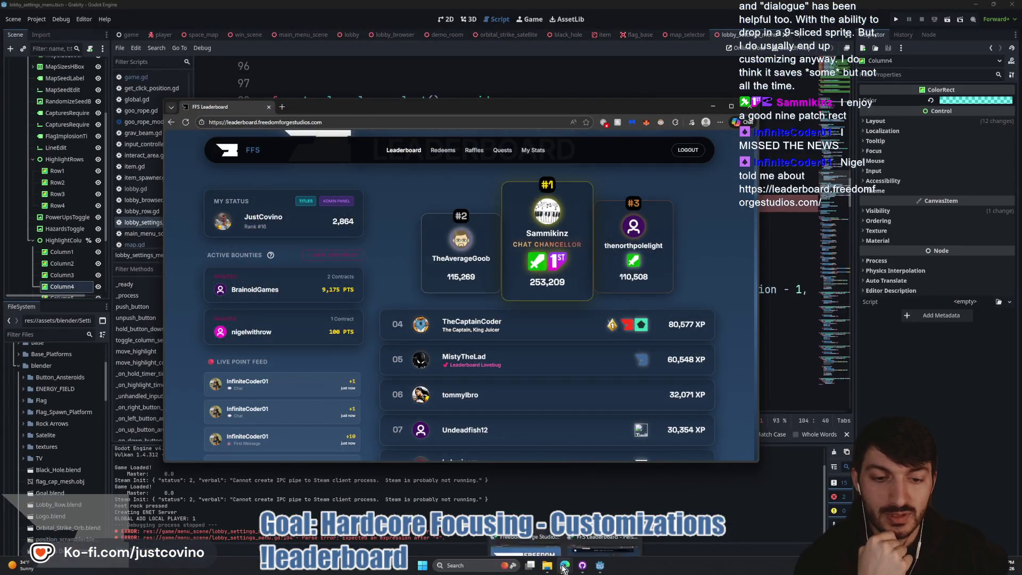
click(534, 532)
drag(415, 52, 411, 202)
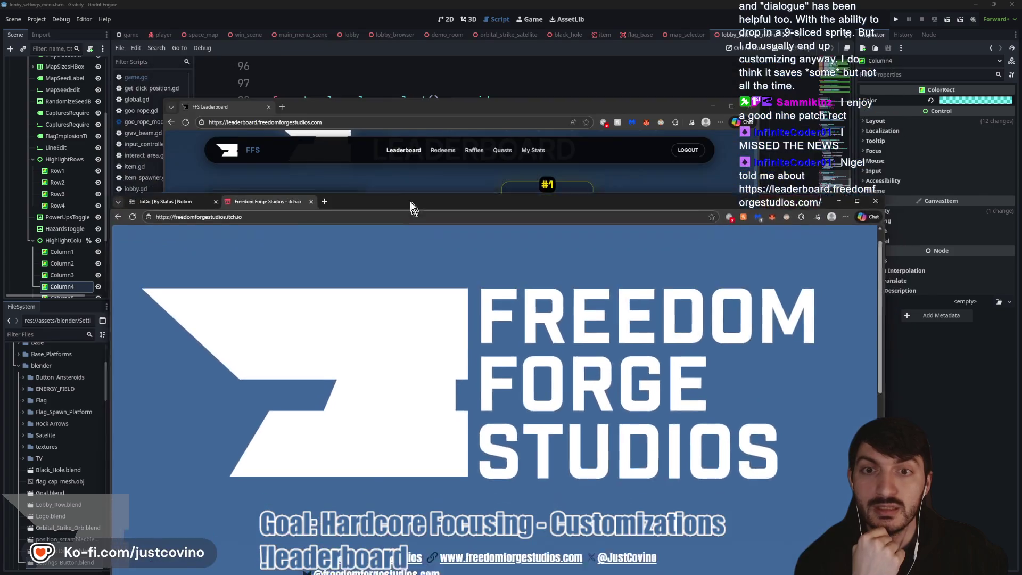
mouse_move(251, 104)
mouse_down()
mouse_move(364, 154)
mouse_move(391, 77)
mouse_move(328, 16)
mouse_up()
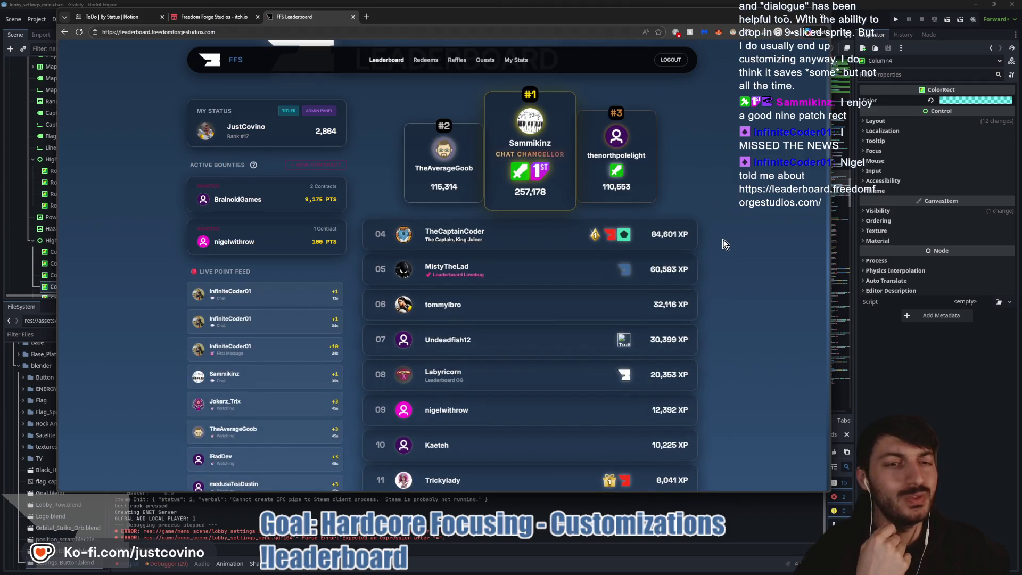
Shift the browser window down-right, go to line 104 in Godot, then bring the leaderboard forward.
scroll(725, 244, up, 1)
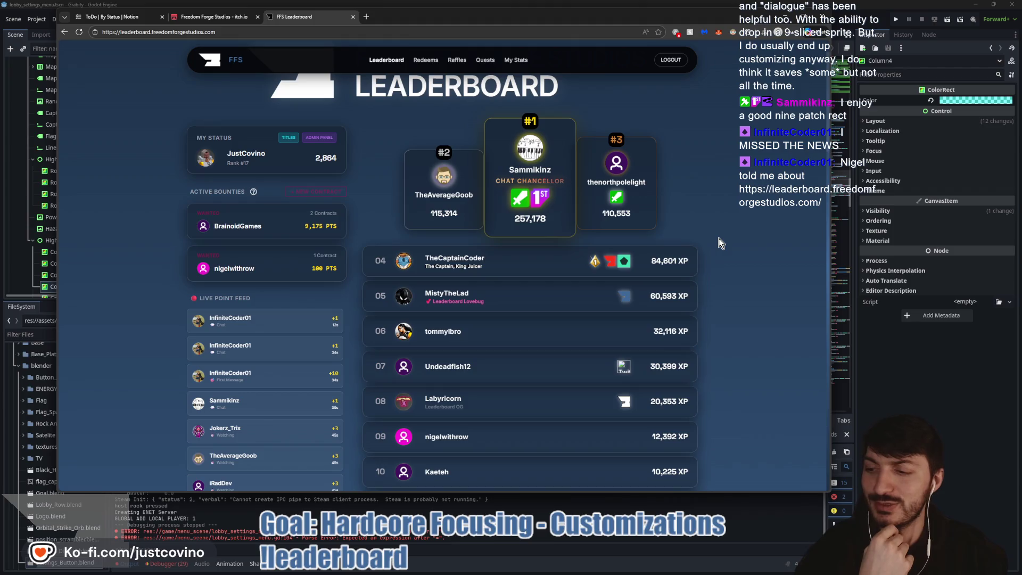
scroll(718, 243, up, 2)
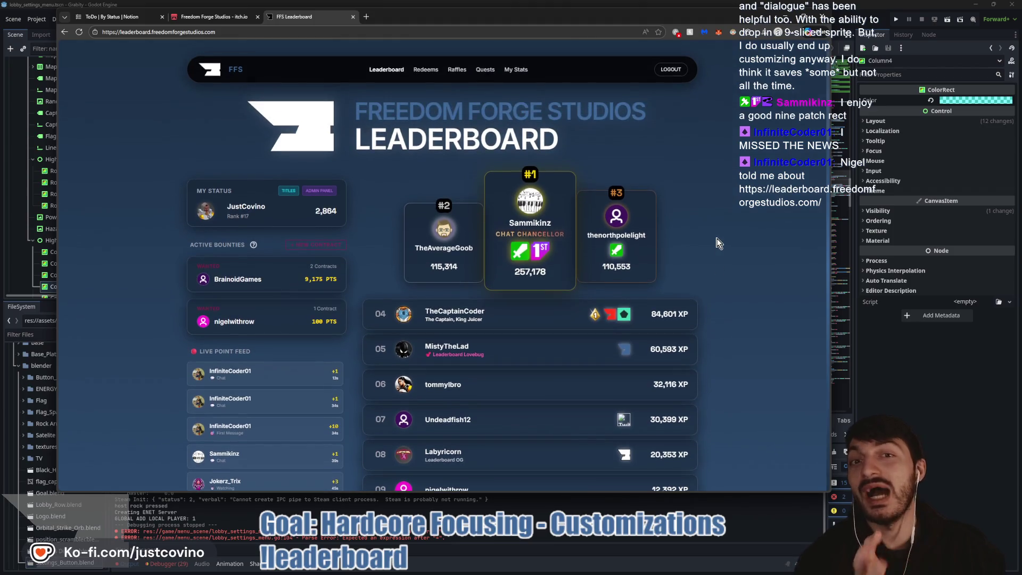
drag(545, 24, 561, 51)
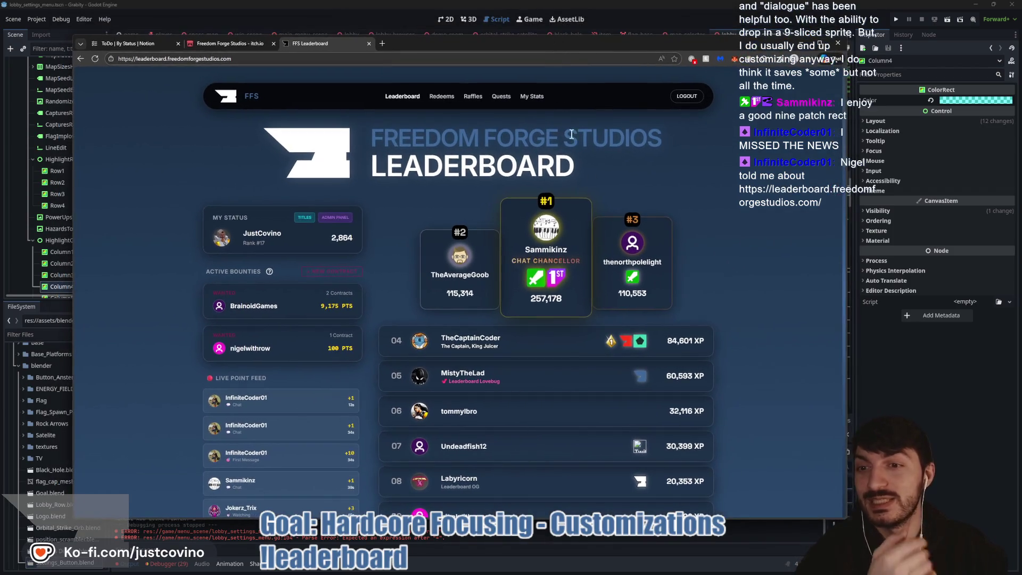
key(alt+Tab)
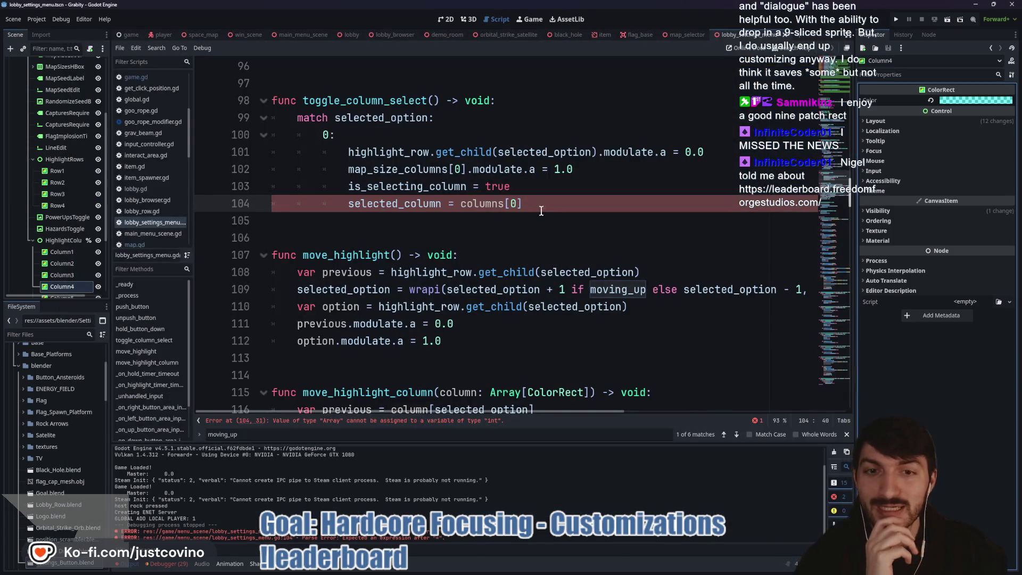
click(541, 211)
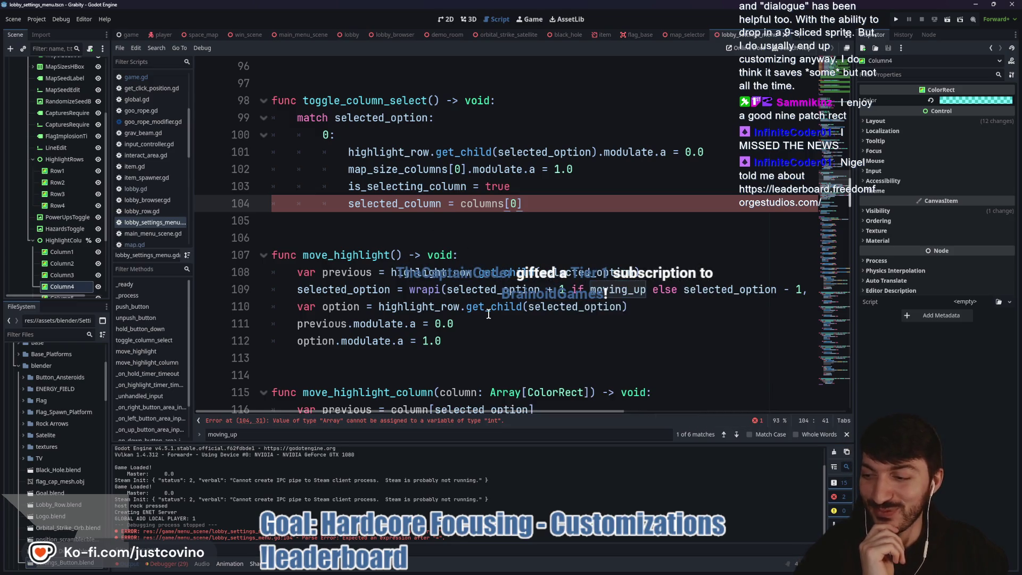
click(565, 565)
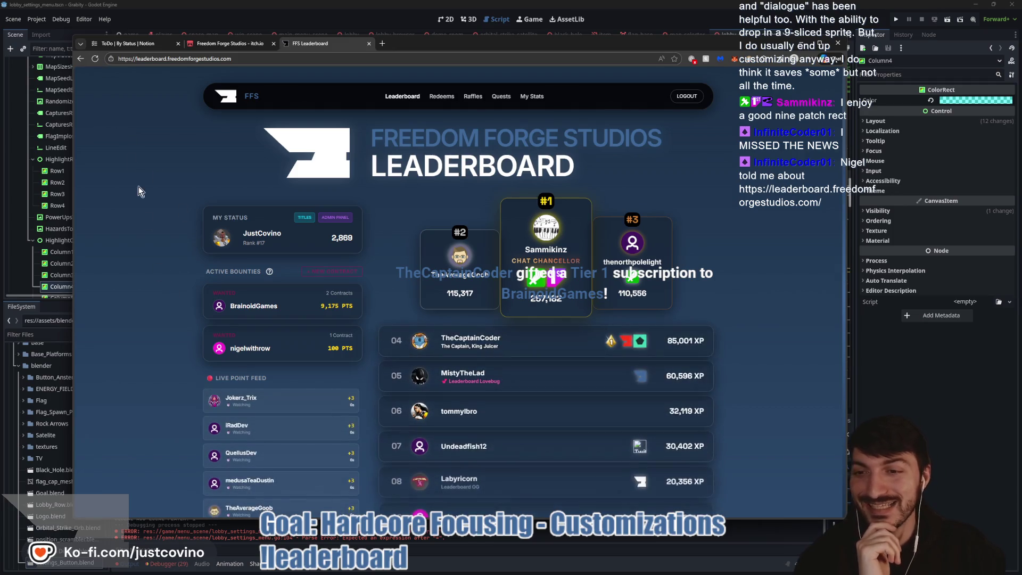
Reload the leaderboard and check the first active bounty's contract details.
click(95, 59)
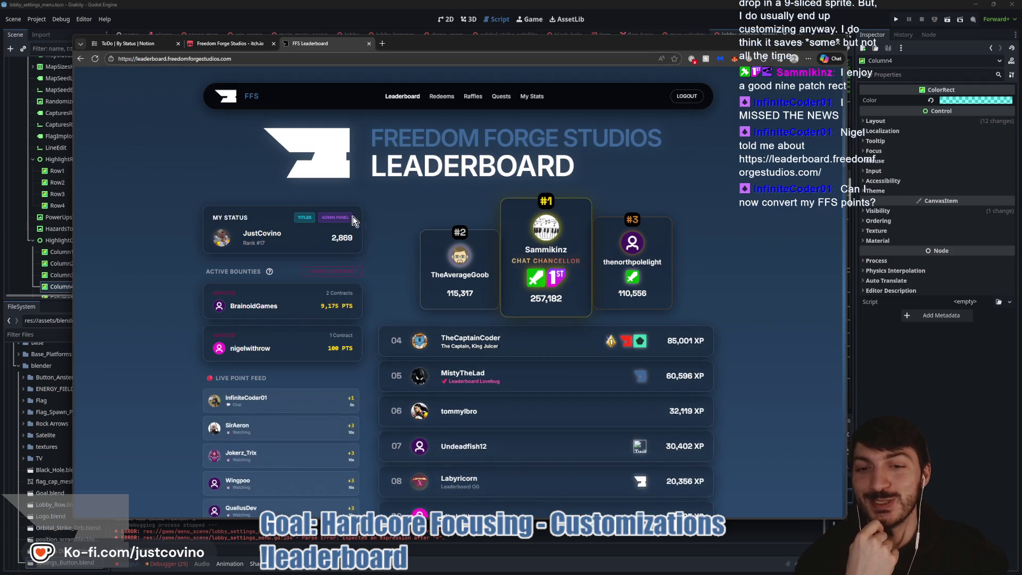
click(269, 306)
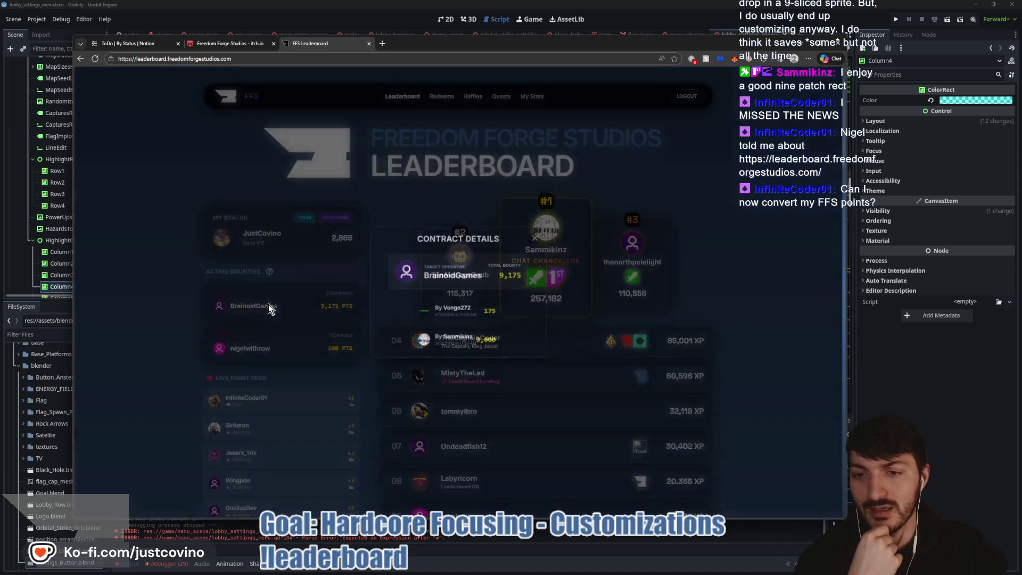
click(184, 228)
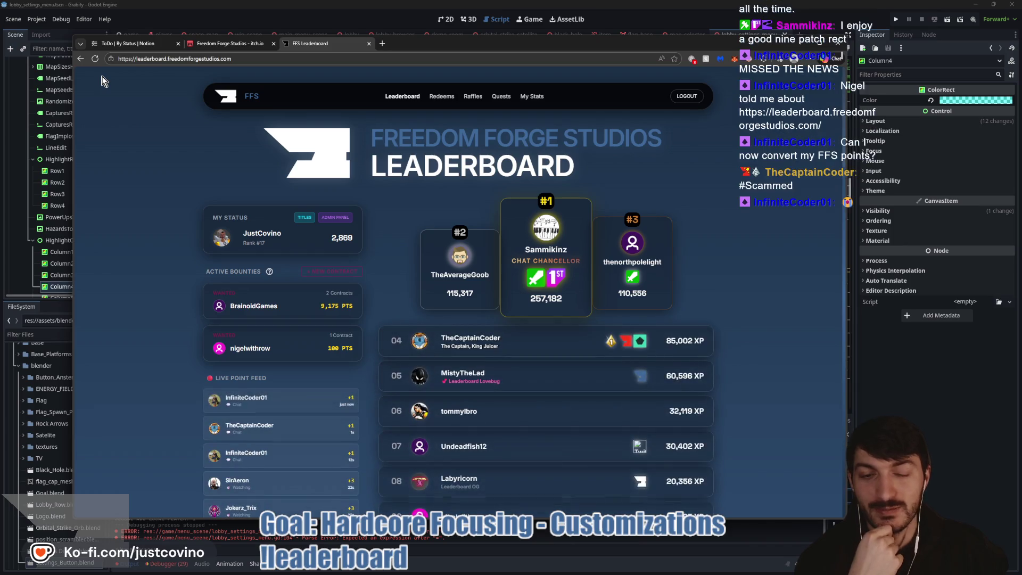
Reload again, read and dismiss the Bounty System explanation, then reload once more.
click(96, 60)
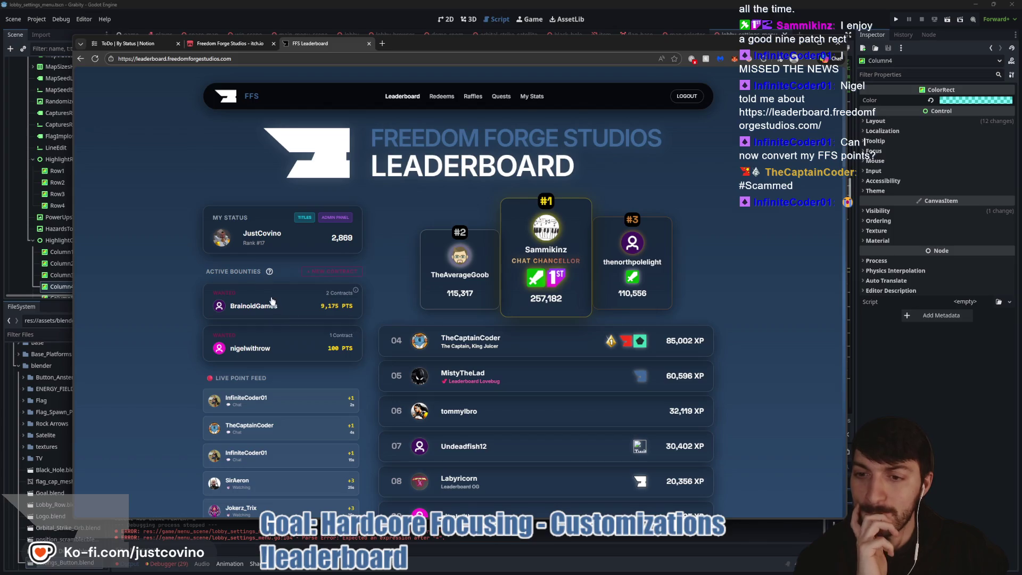
click(269, 273)
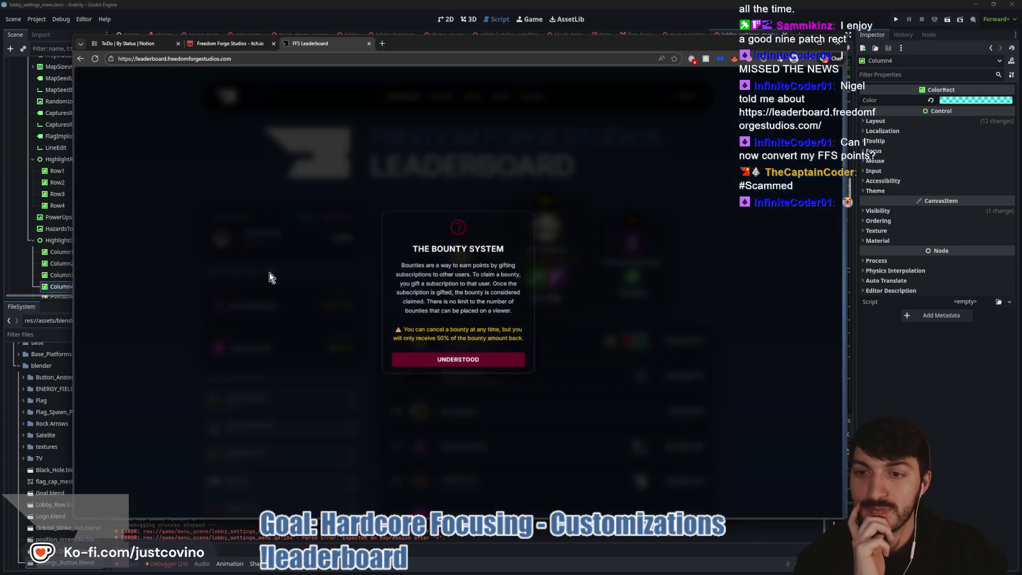
click(440, 361)
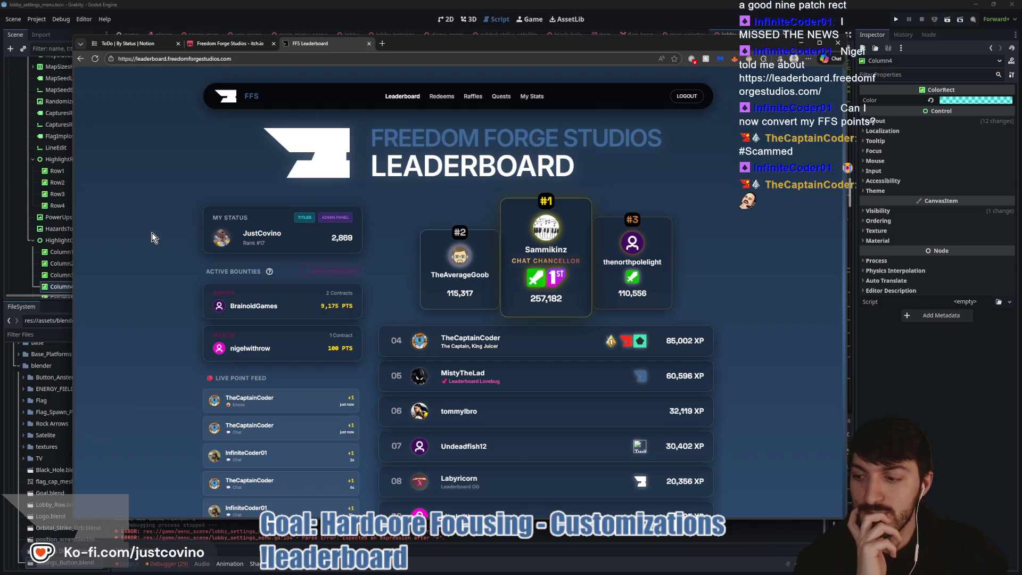
click(95, 59)
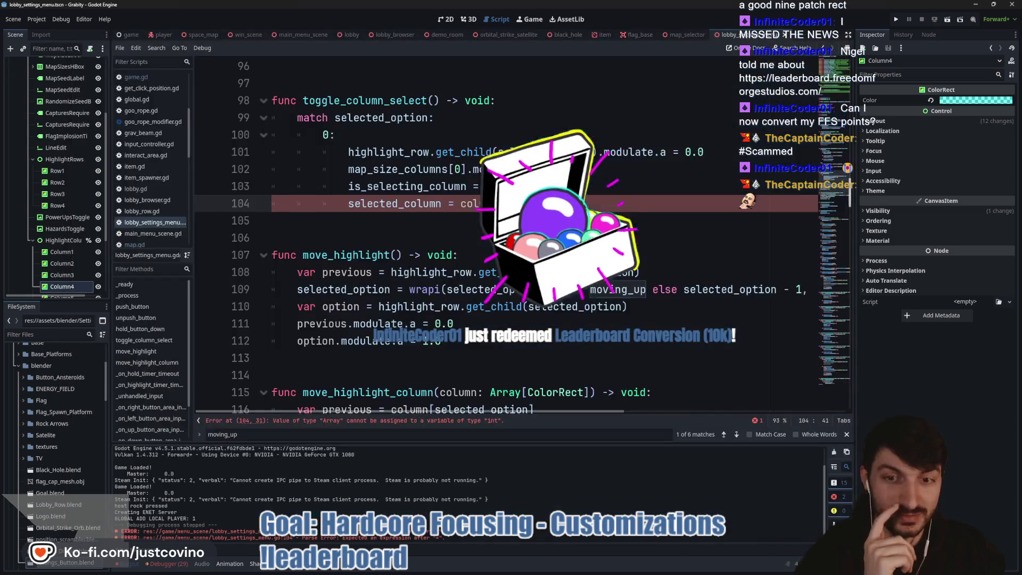
Close the moving_up find bar and type _ar before the 0 index in columns[0] on line 104.
key(alt+Tab)
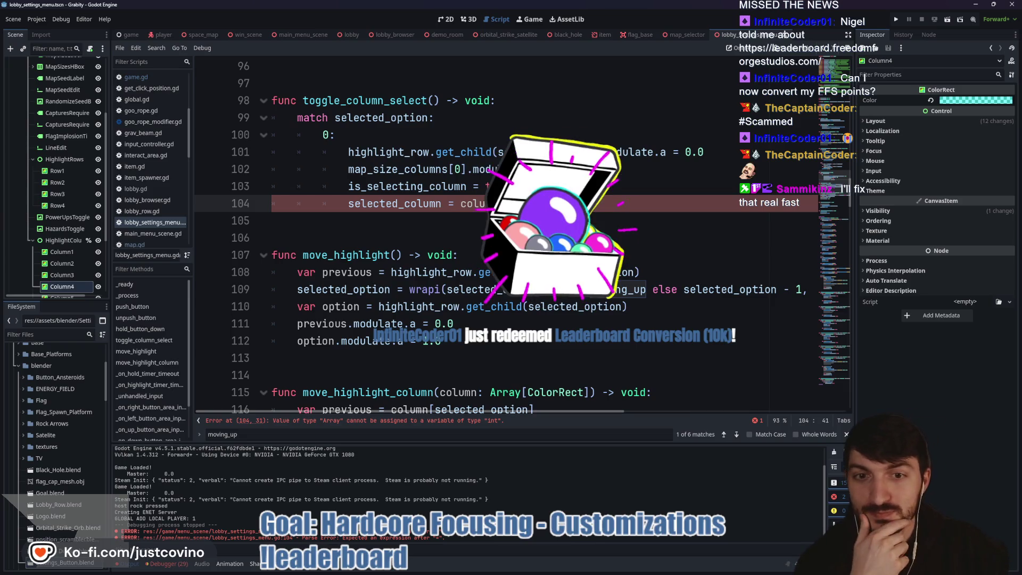
click(469, 203)
drag(467, 200, 457, 199)
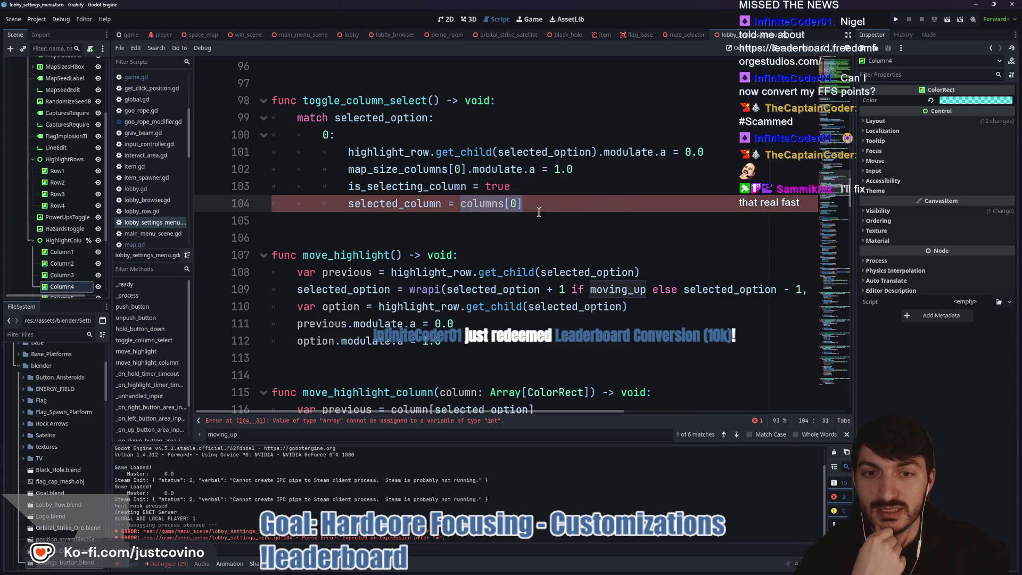
key(Escape)
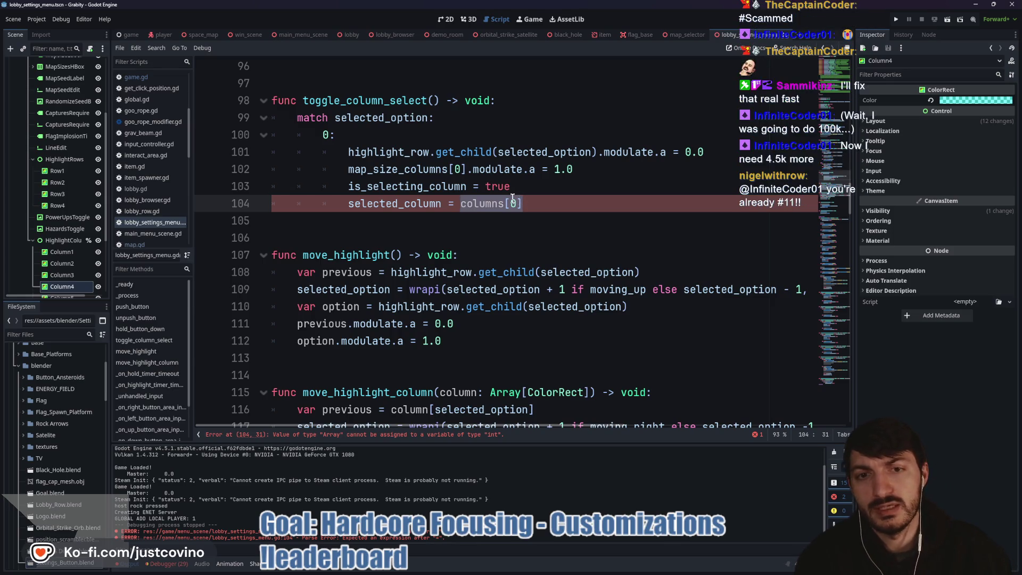
click(513, 199)
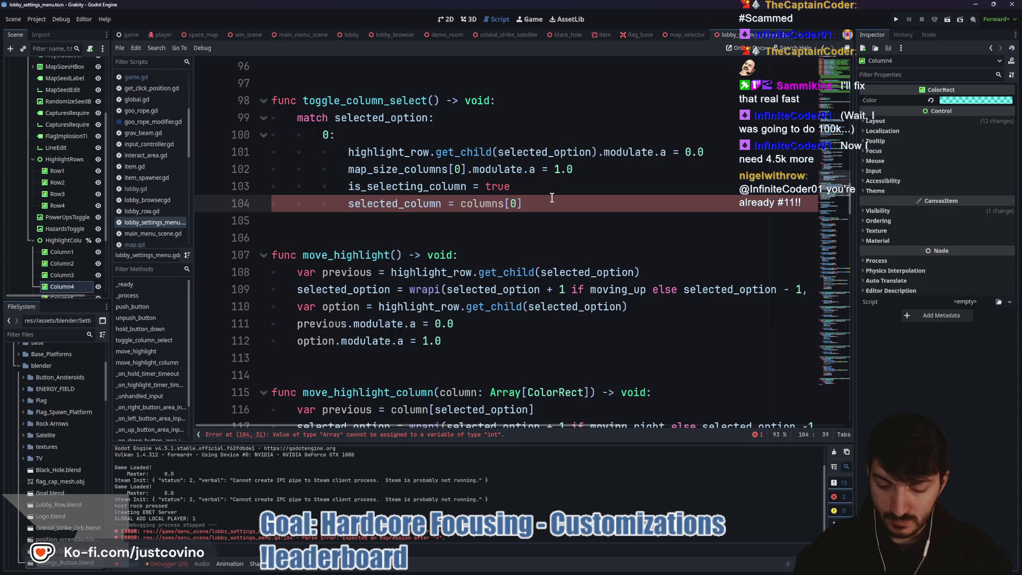
text(_)
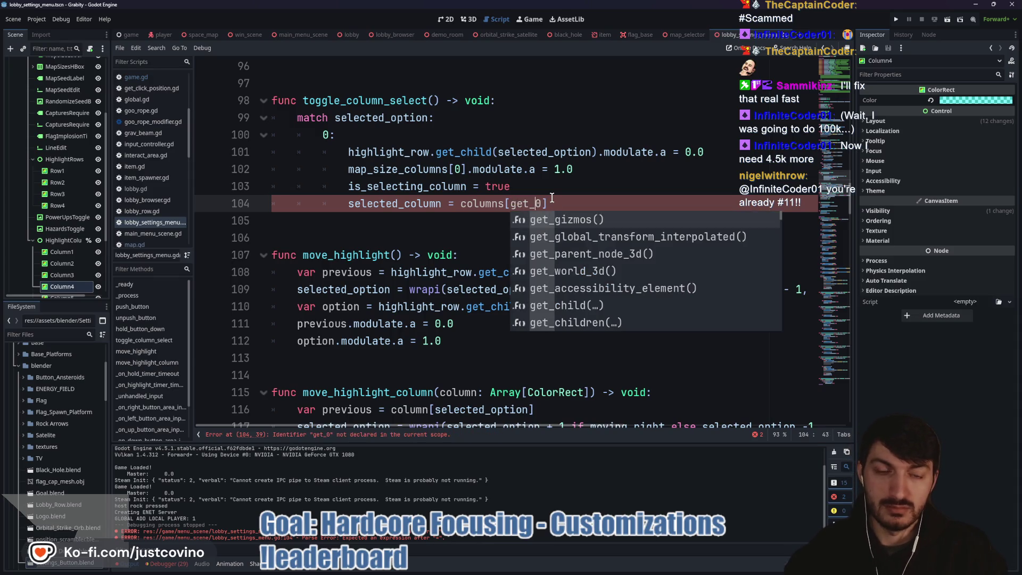
text(arr)
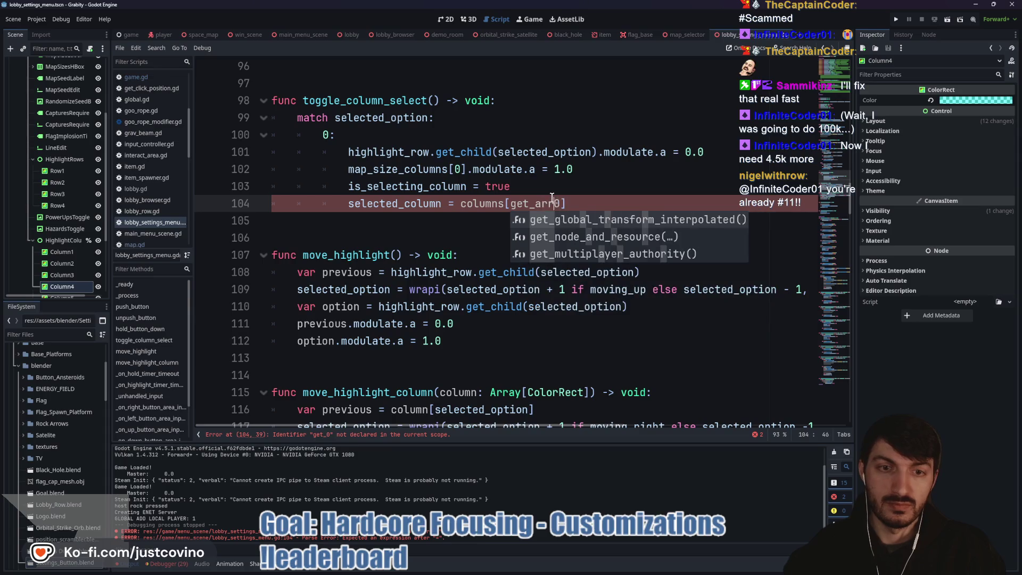
drag(568, 204, 495, 198)
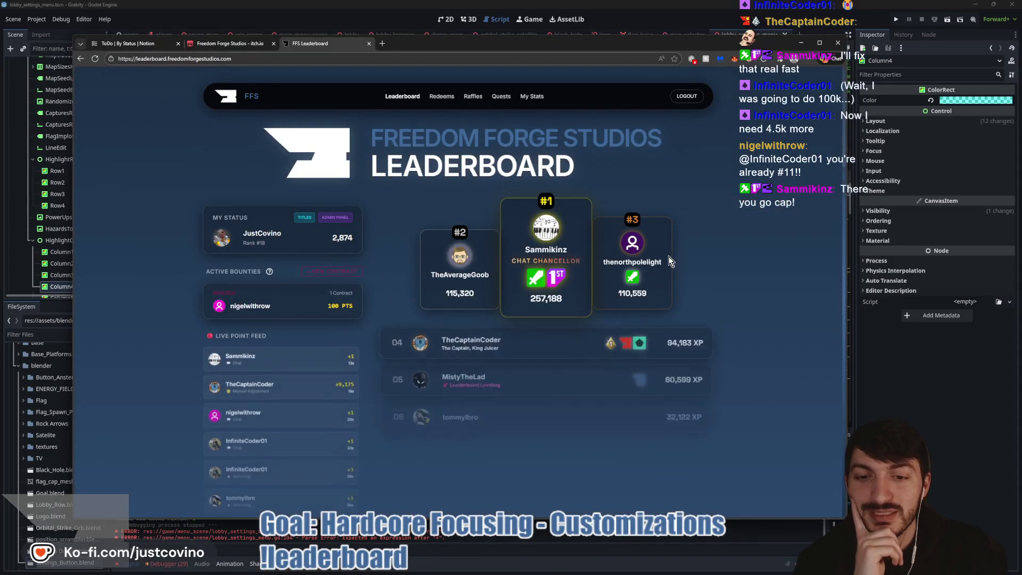
Scroll the leaderboard page down and back up, then return to the Godot script editor.
scroll(546, 287, down, 4)
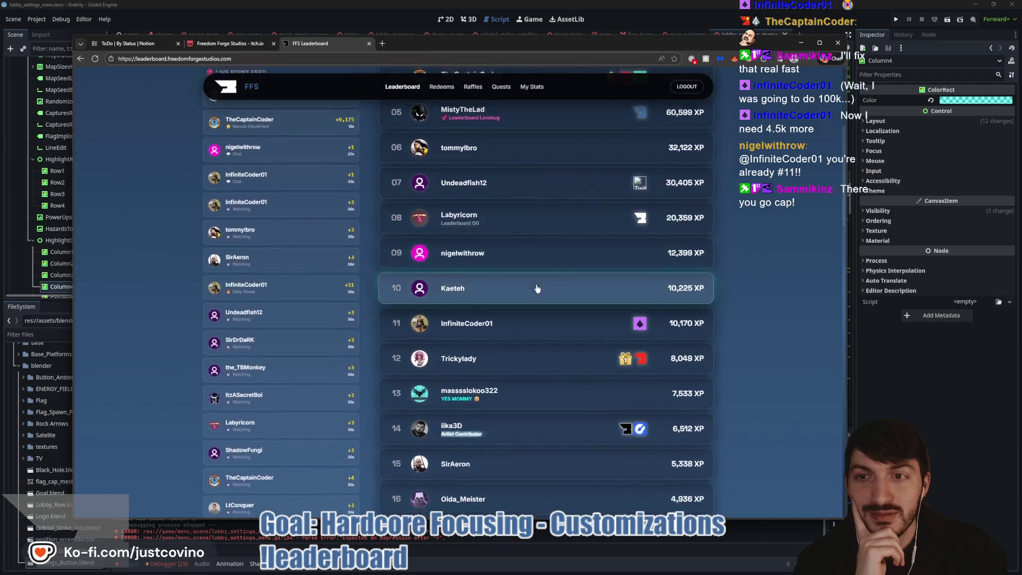
scroll(538, 290, down, 2)
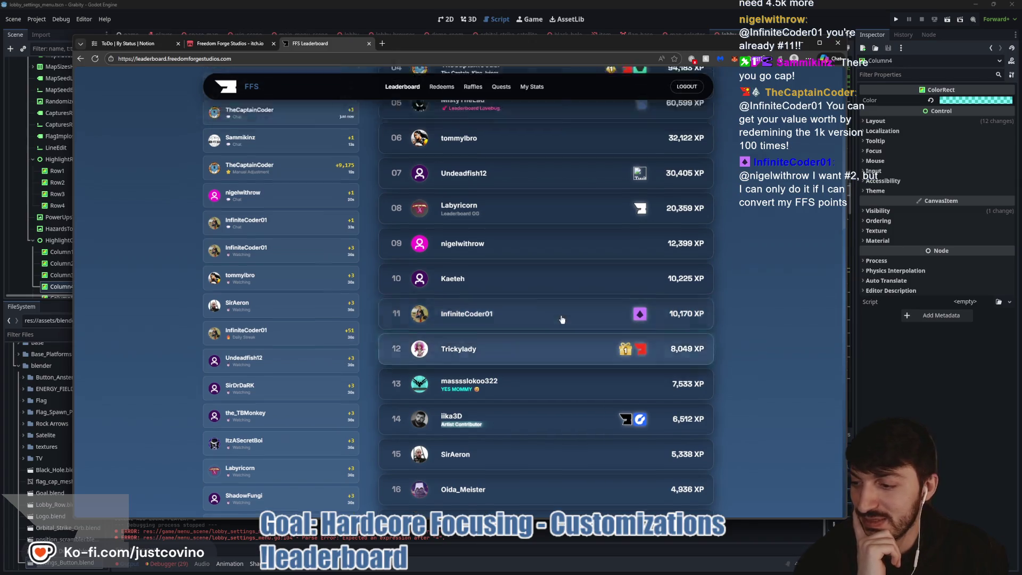
scroll(563, 319, up, 5)
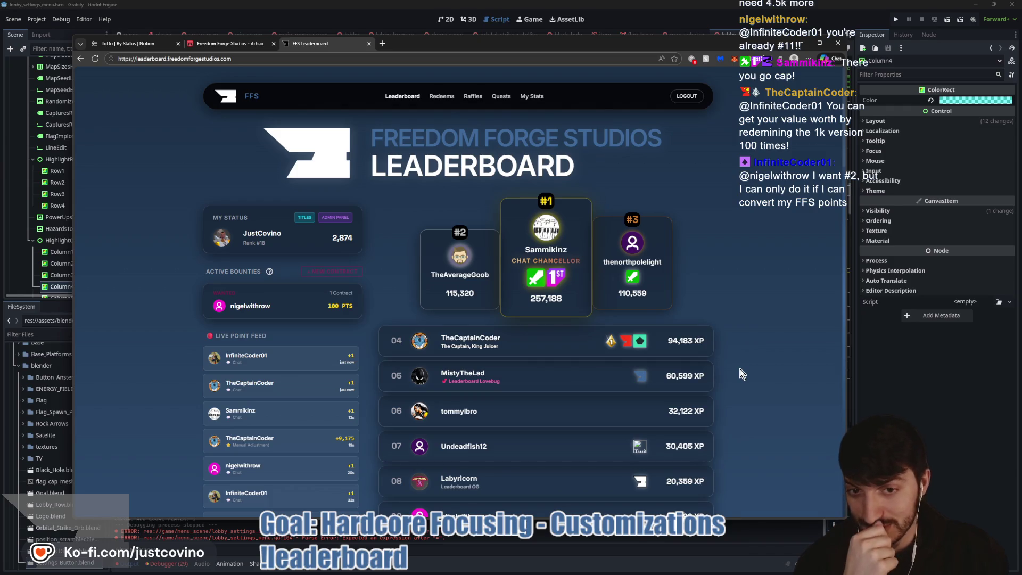
key(alt+Tab)
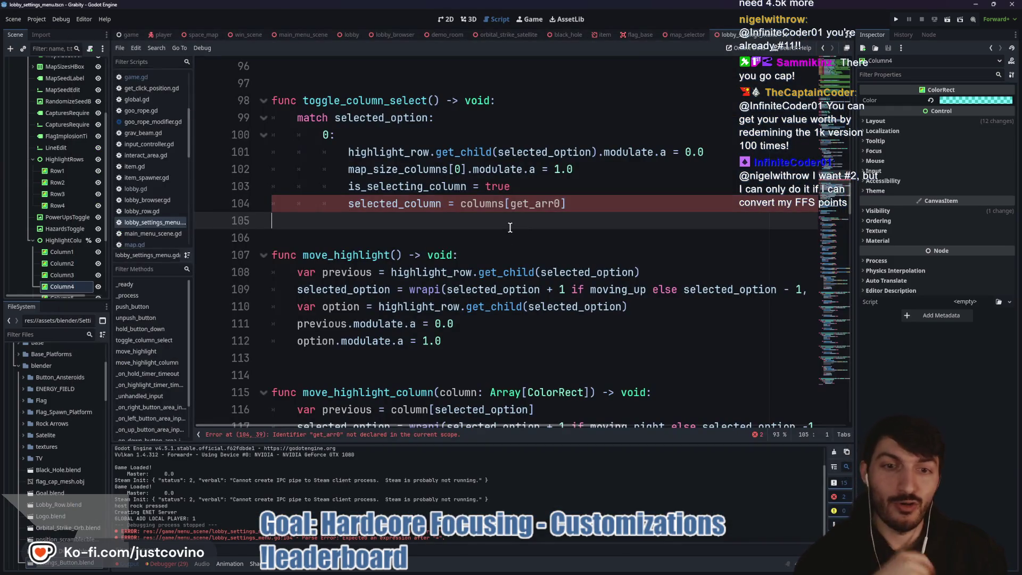
Delete the stray 0 and the columns[get_arr] expression, leaving line 104 as 'selected_column ='.
key(Left)
key(BackSpace)
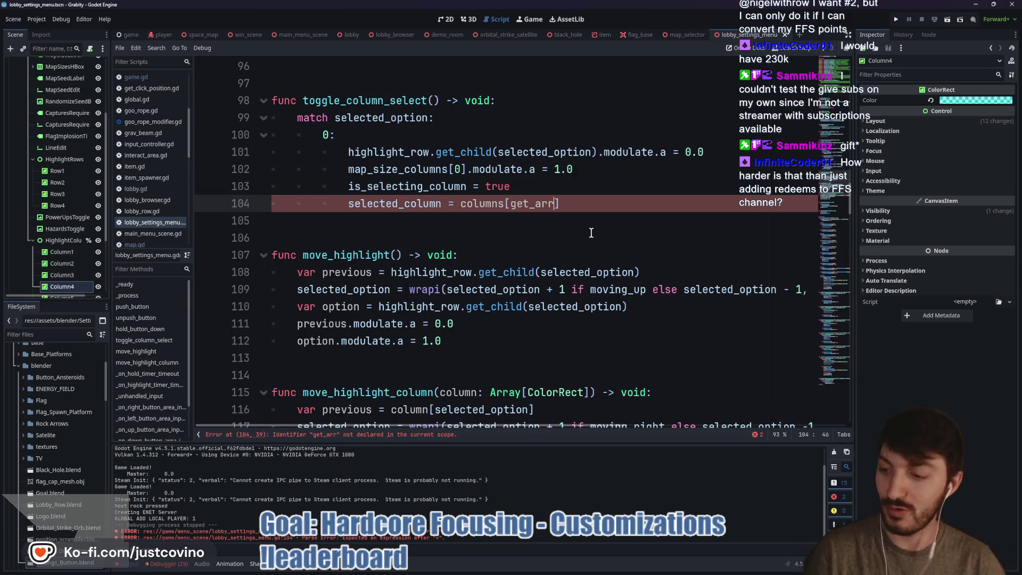
drag(564, 205, 478, 209)
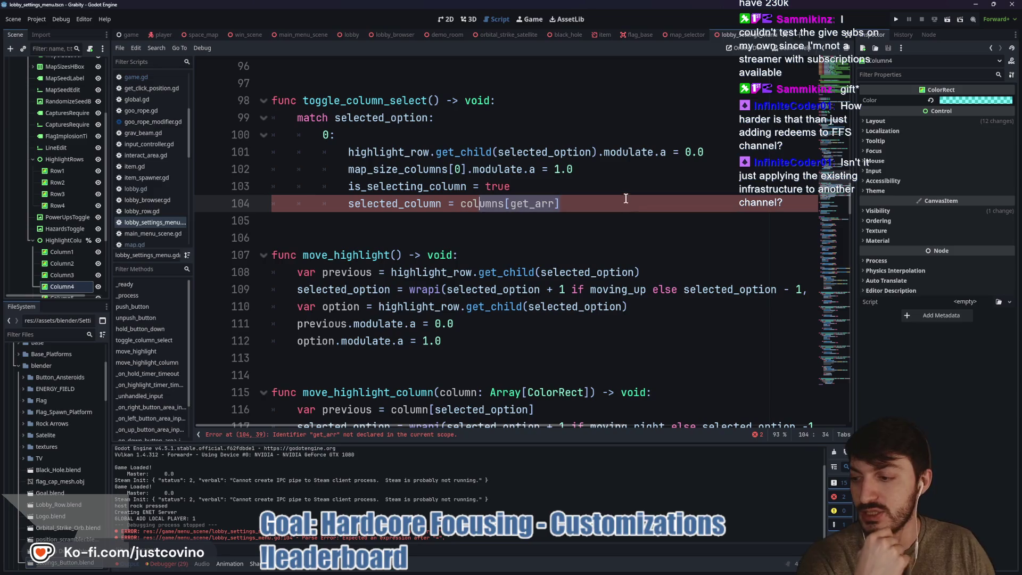
drag(585, 204, 460, 204)
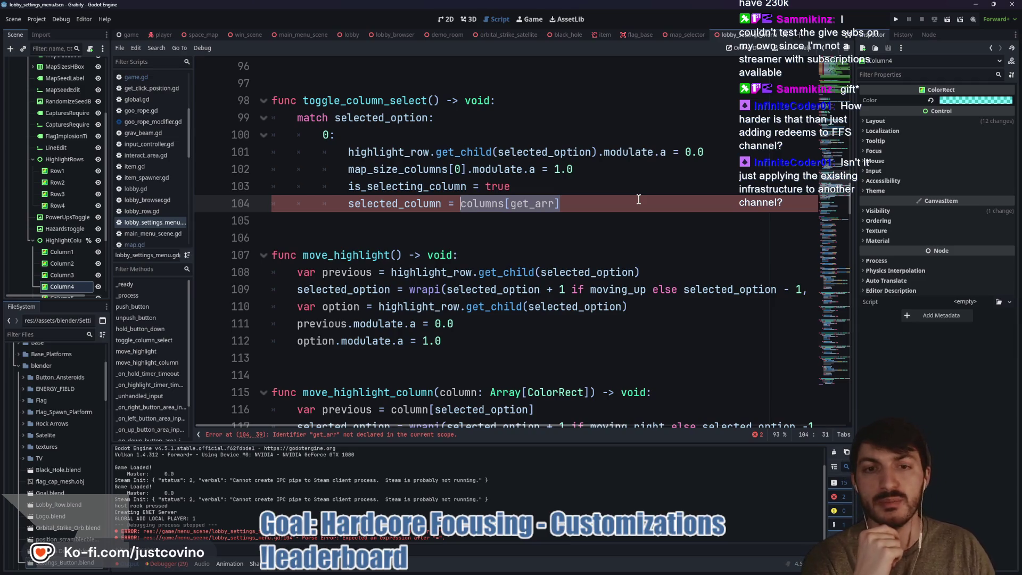
key(BackSpace)
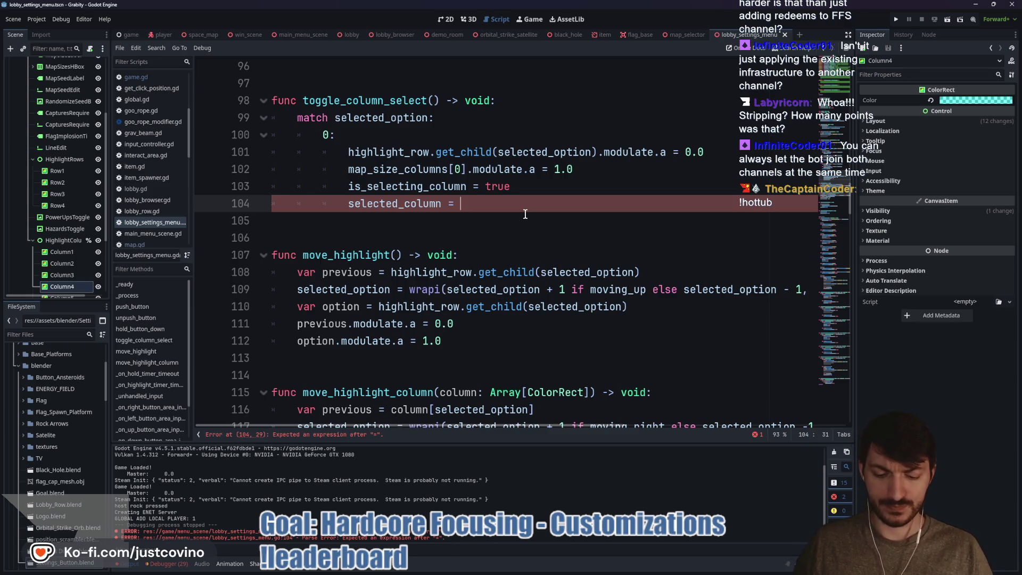
Enter columns[] on line 104 via autocomplete and move the Streamer.bot window away from the code.
text(coloumn)
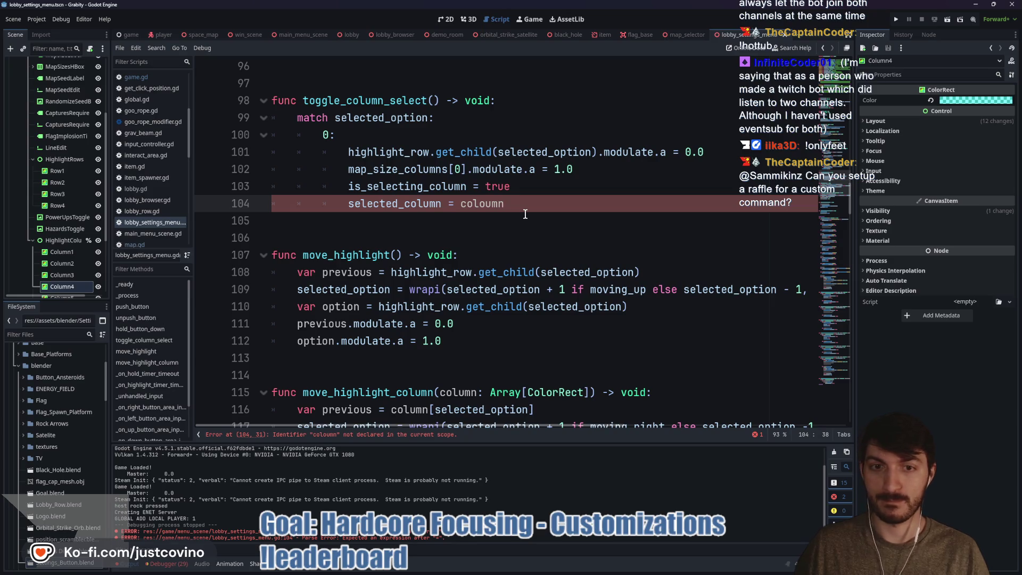
key(BackSpace)
key(BackSpace)
key(BackSpace)
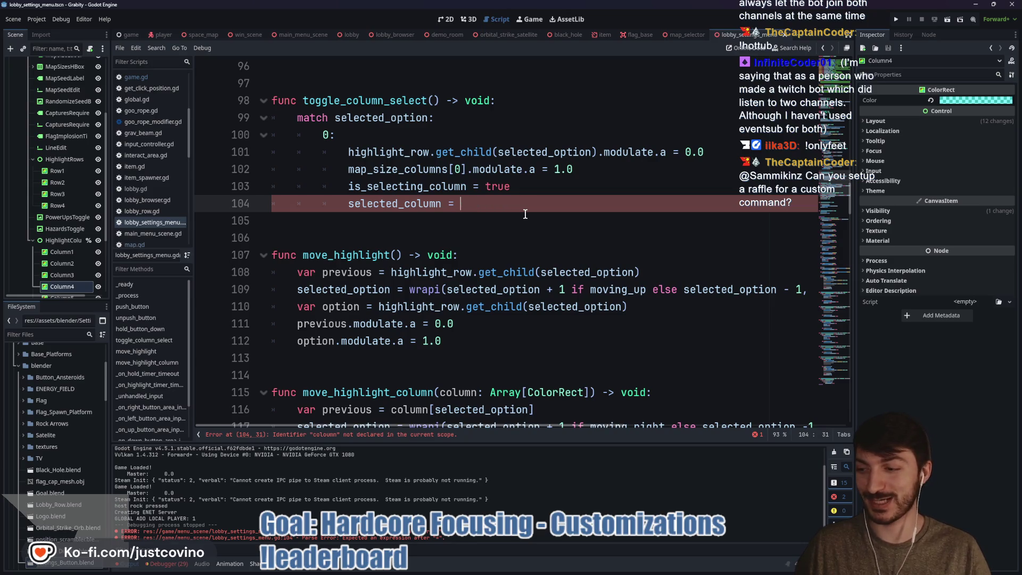
text(col)
key(Return)
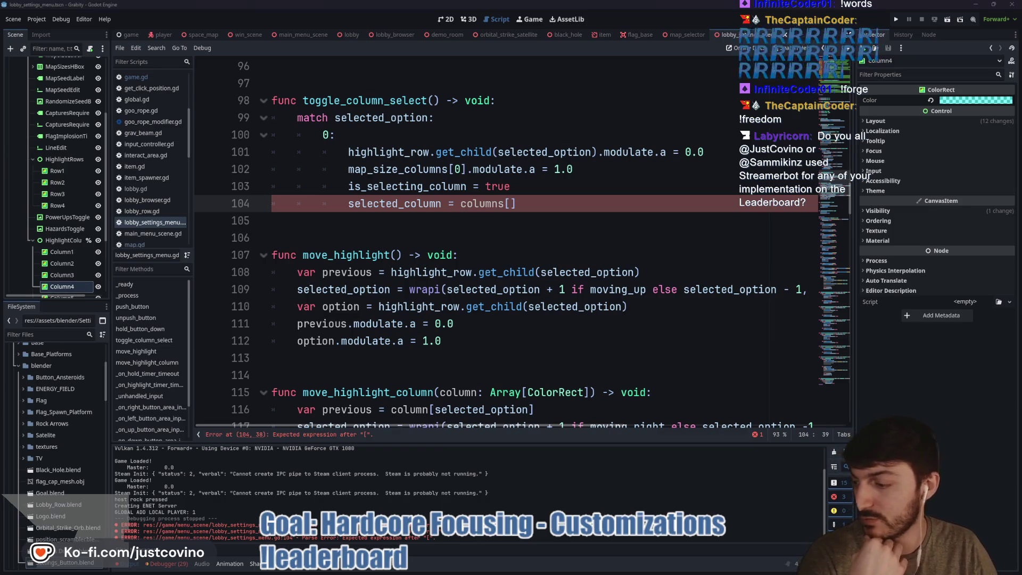
mouse_move(5, 128)
mouse_down()
mouse_move(587, 111)
mouse_move(511, 133)
mouse_up()
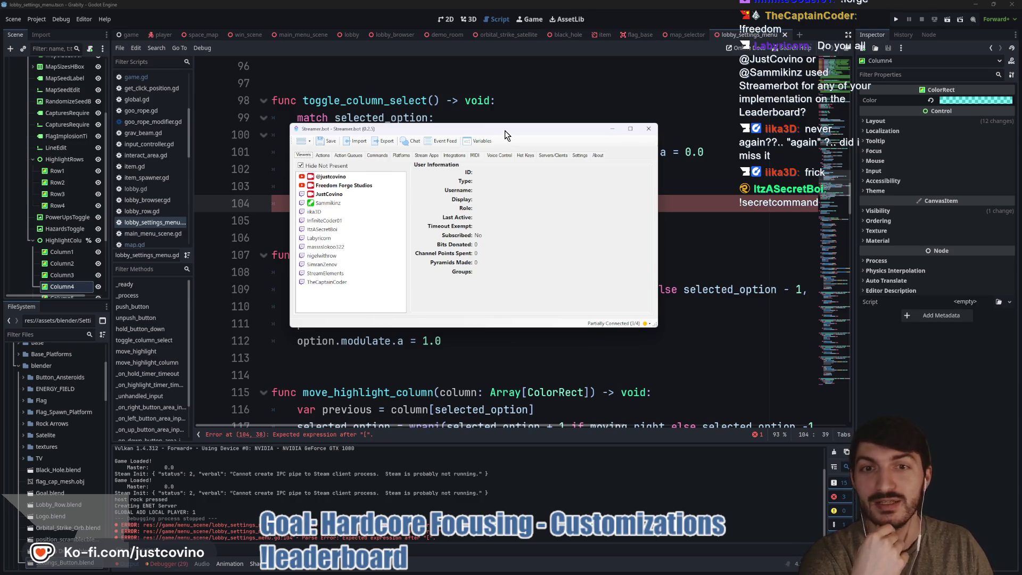
mouse_move(505, 135)
mouse_down()
mouse_move(528, 148)
mouse_move(243, 114)
mouse_move(0, 159)
mouse_up()
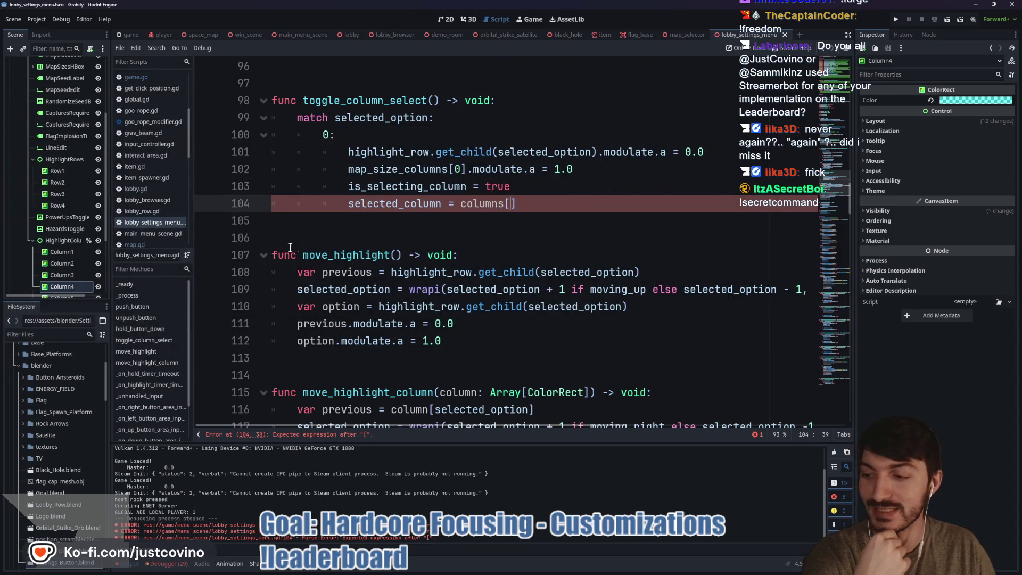
Put 0 inside the columns[] brackets on line 104, then minimize the Godot editor.
click(412, 226)
click(512, 203)
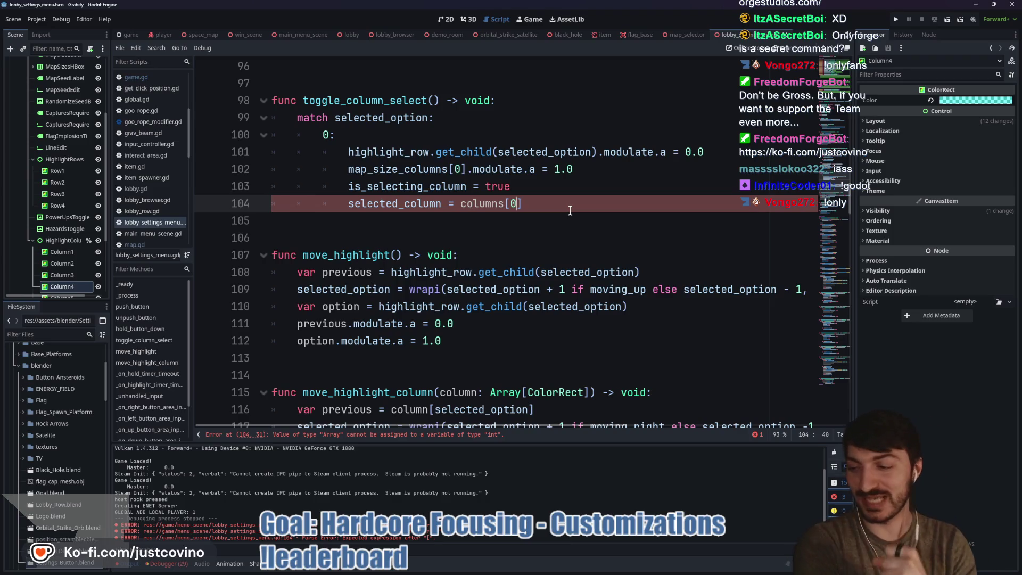
click(976, 4)
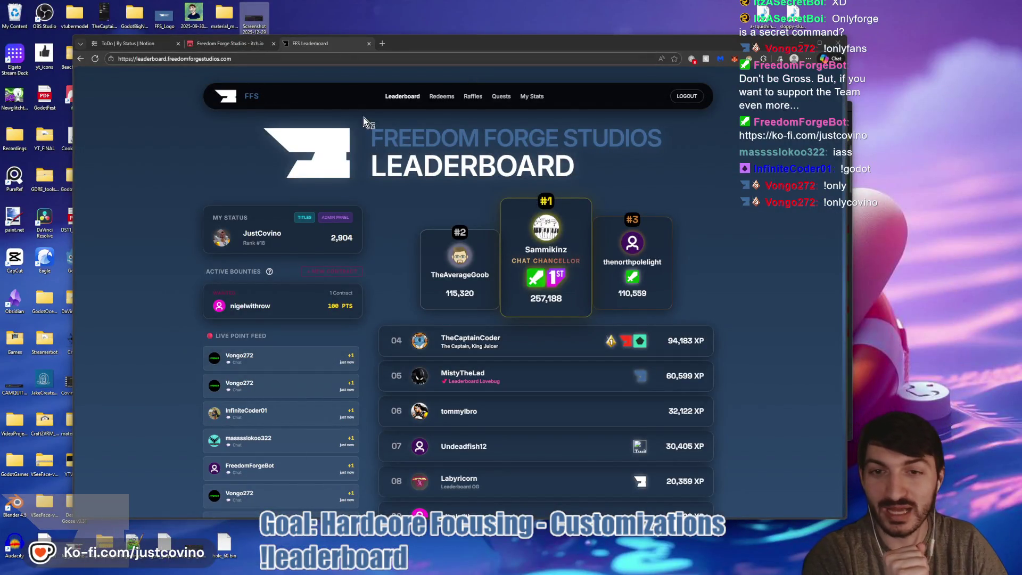
Open the desktop chat screenshot, close it, and switch back to the Godot editor.
double_click(255, 19)
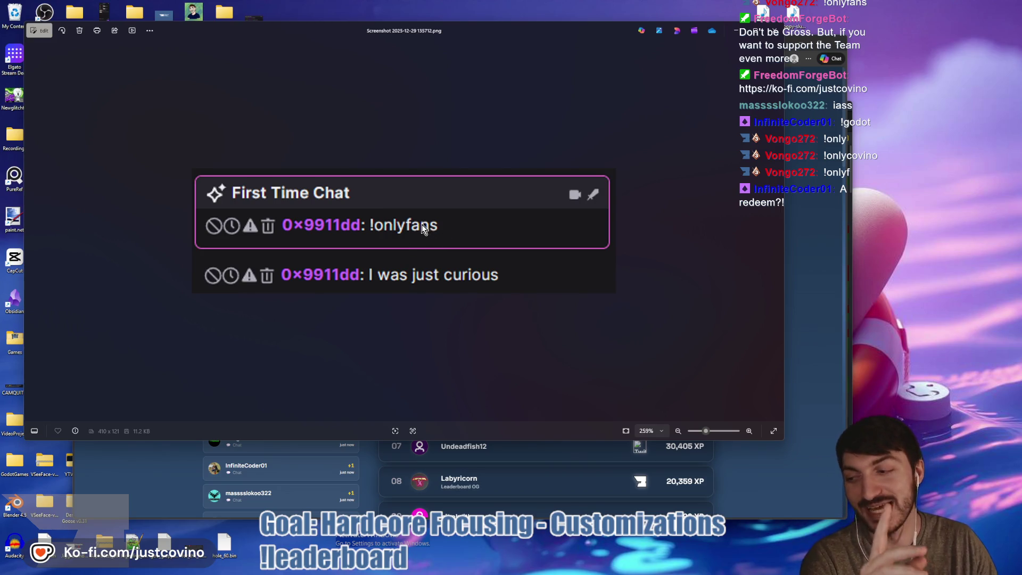
click(775, 30)
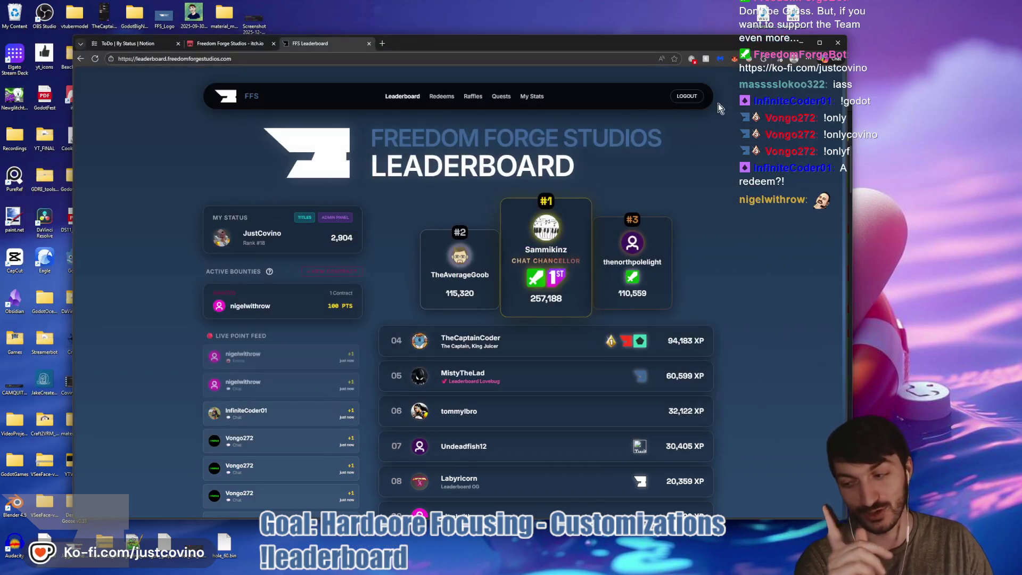
click(600, 566)
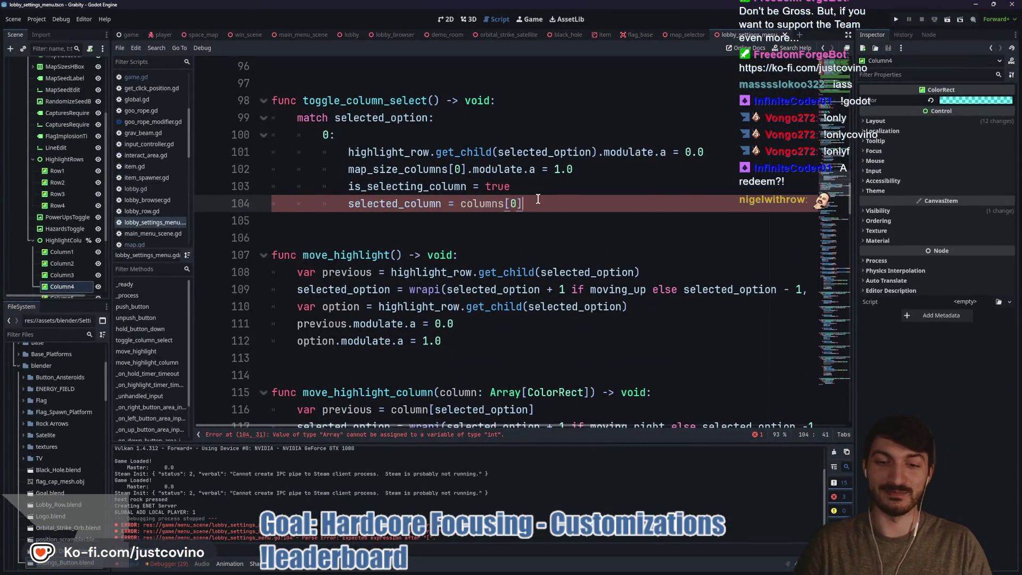
Replace columns[0] with columns.get(0) on line 104 using the get() autocomplete suggestion.
key(Left)
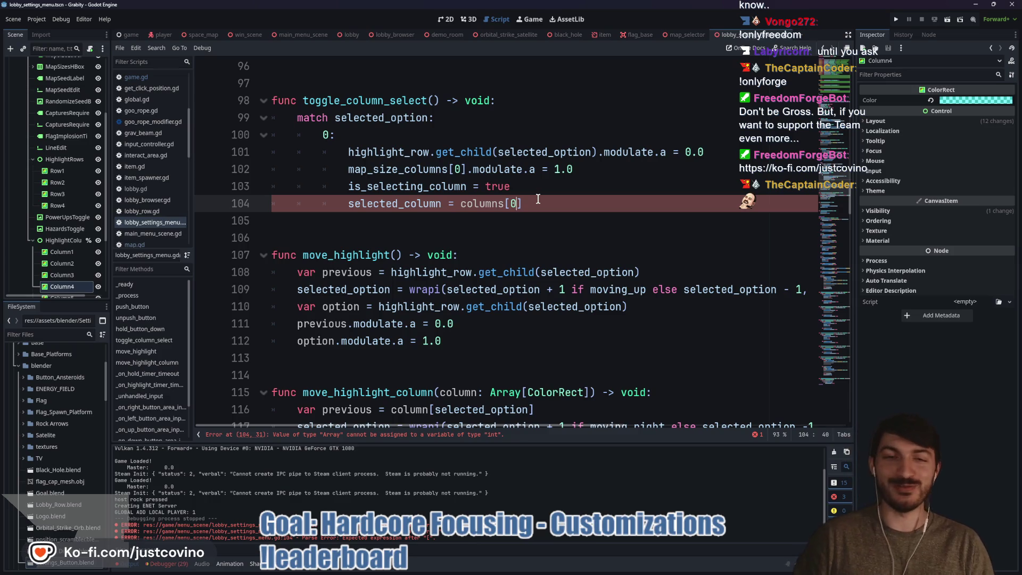
key(BackSpace)
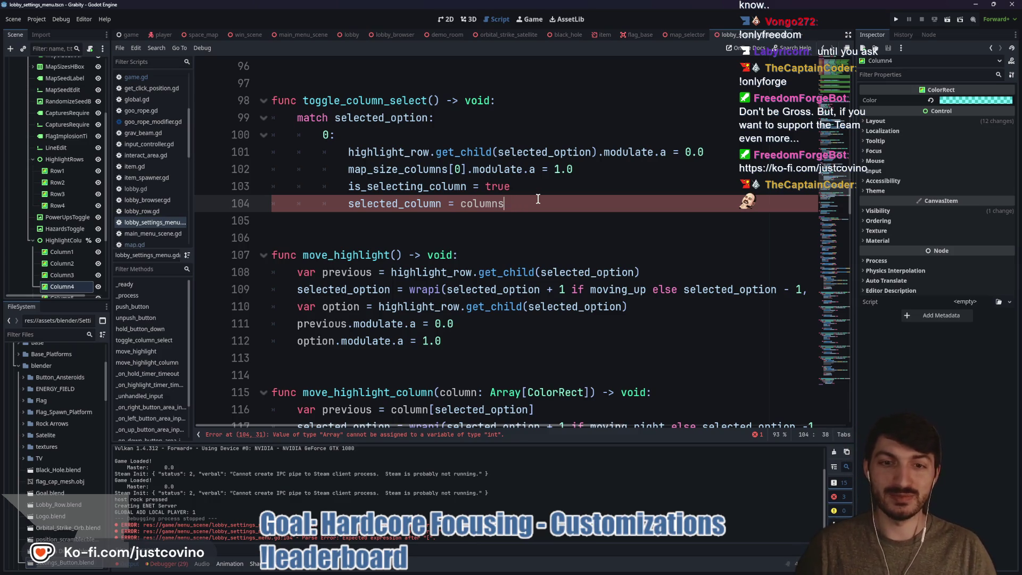
text(.get)
key(BackSpace)
key(BackSpace)
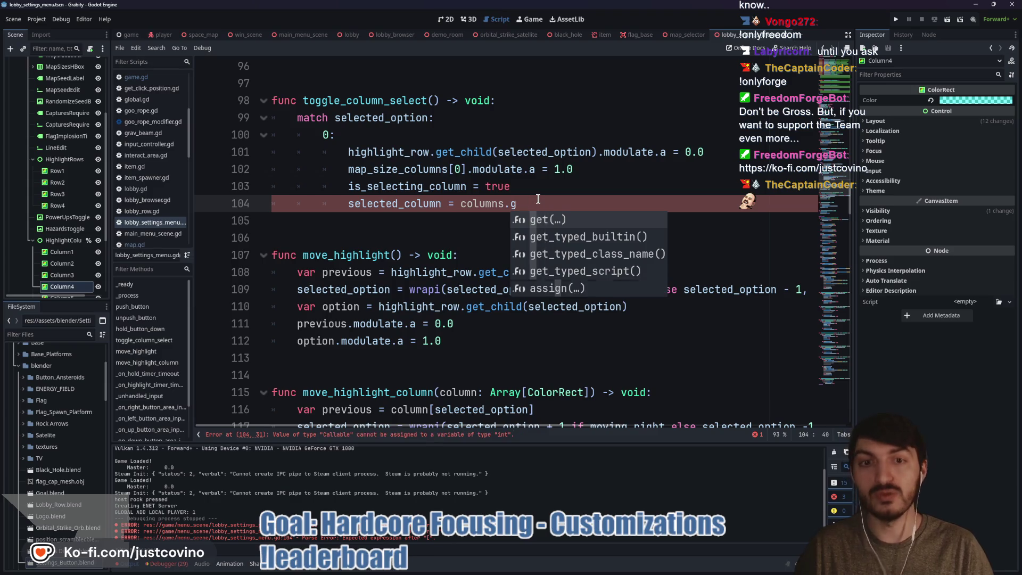
key(Return)
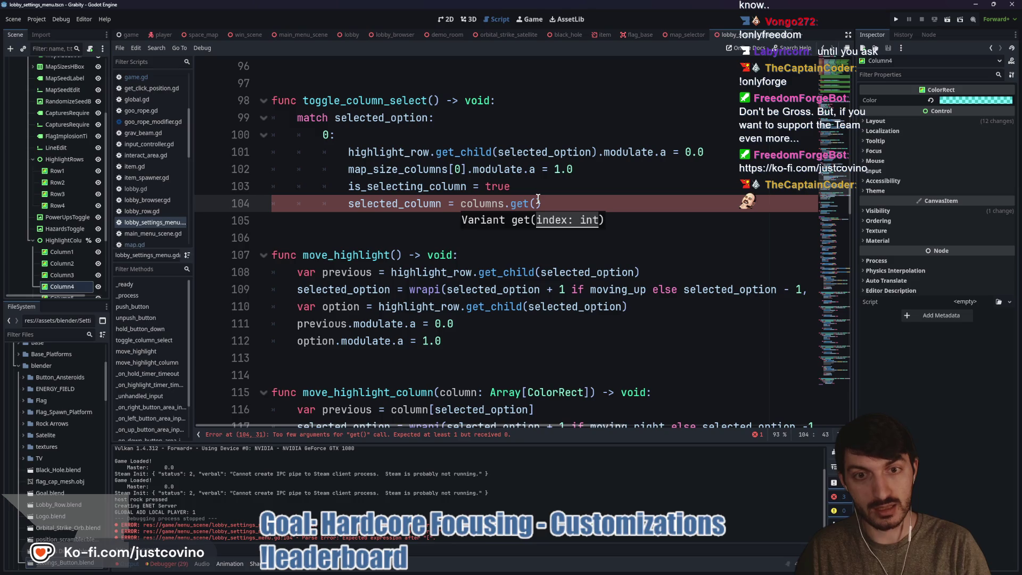
text(0)
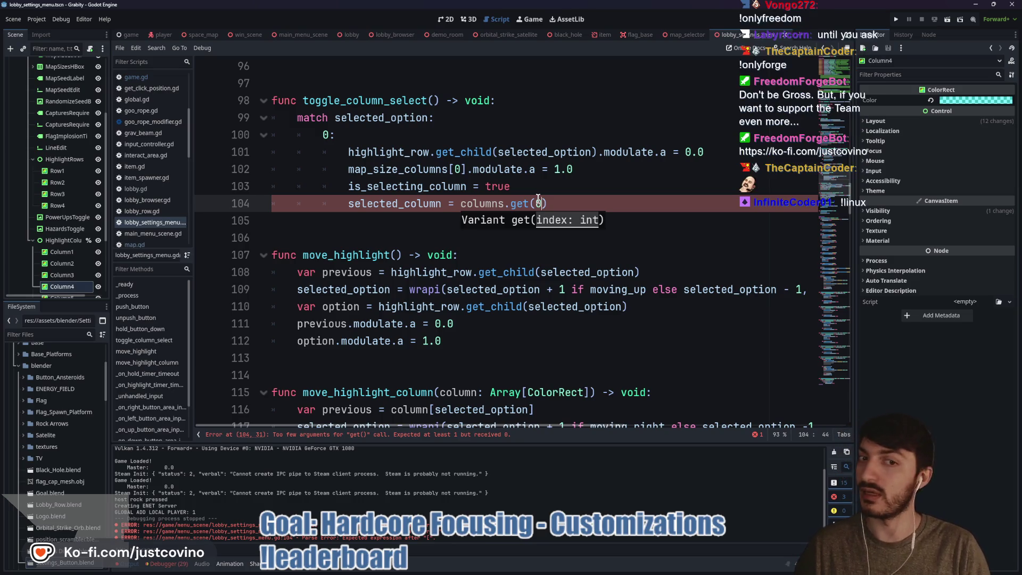
click(569, 201)
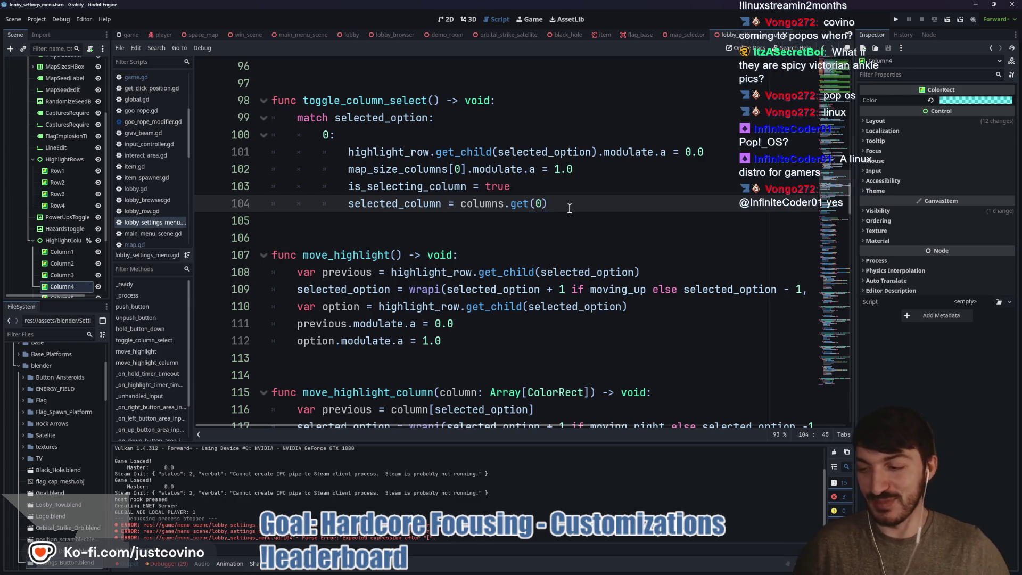
click(456, 234)
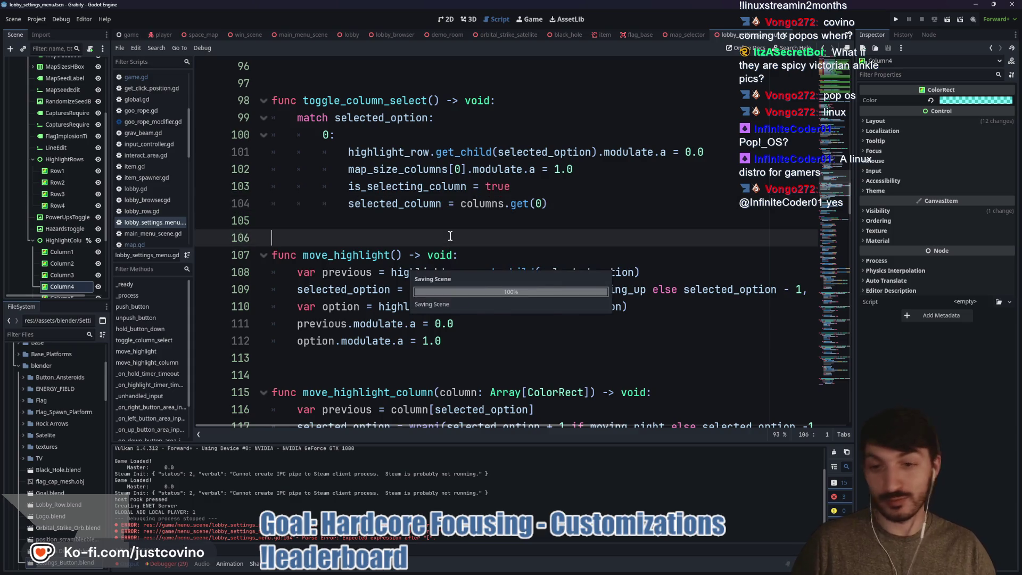
Confirm line 104 reads selected_column = columns.get(0), then scroll further down the script.
click(423, 219)
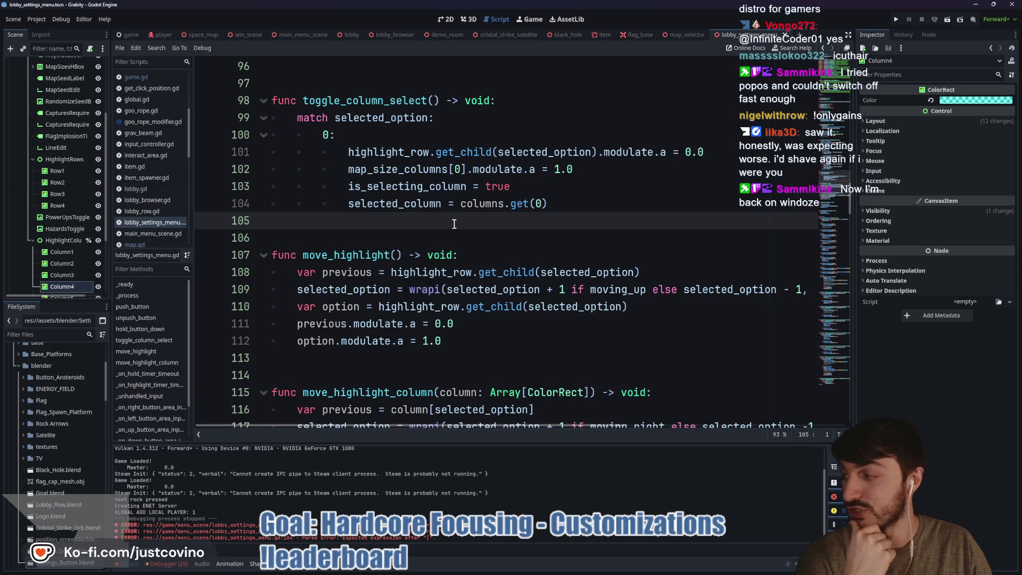
double_click(439, 205)
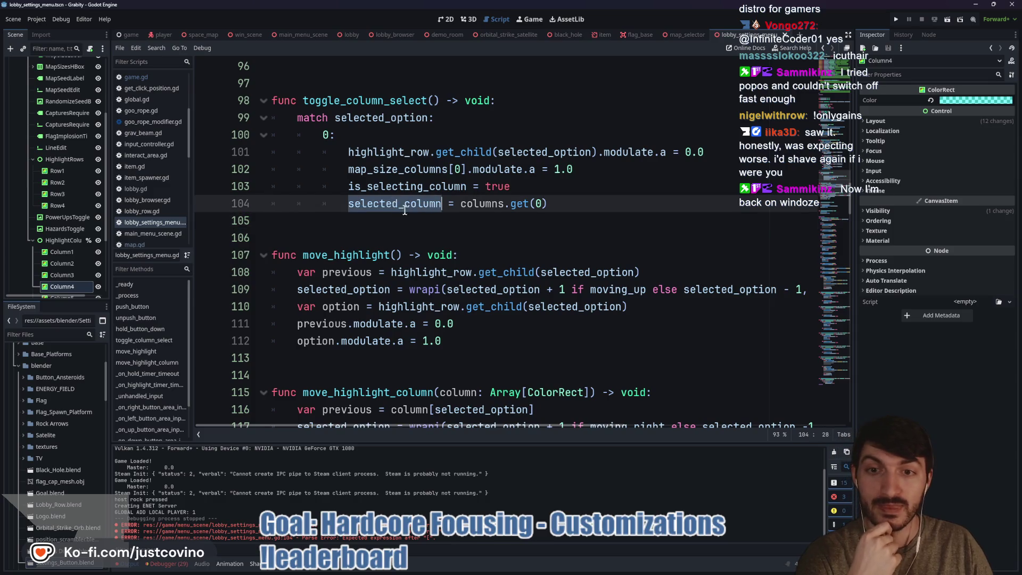
click(432, 222)
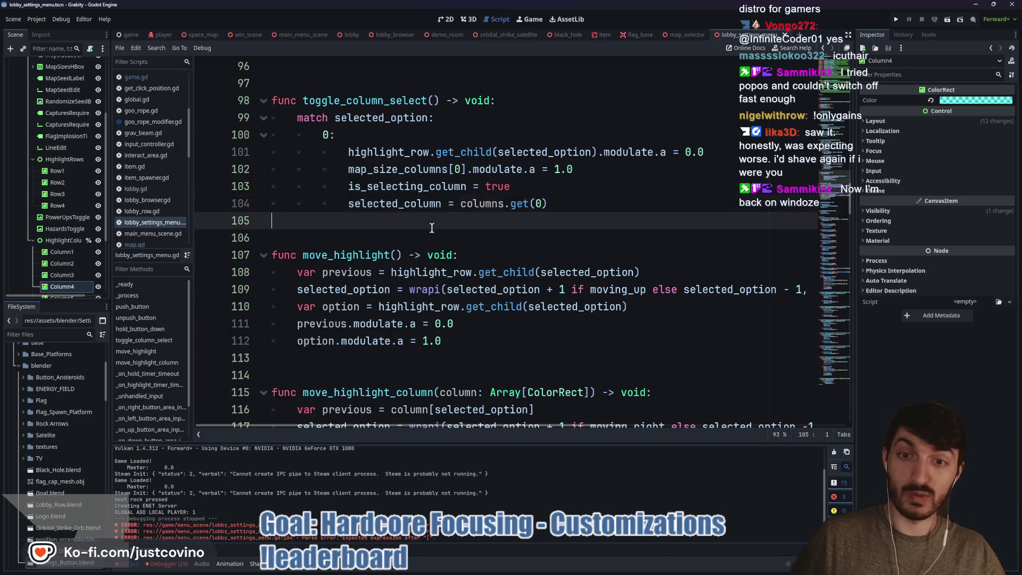
double_click(494, 202)
double_click(516, 211)
double_click(404, 211)
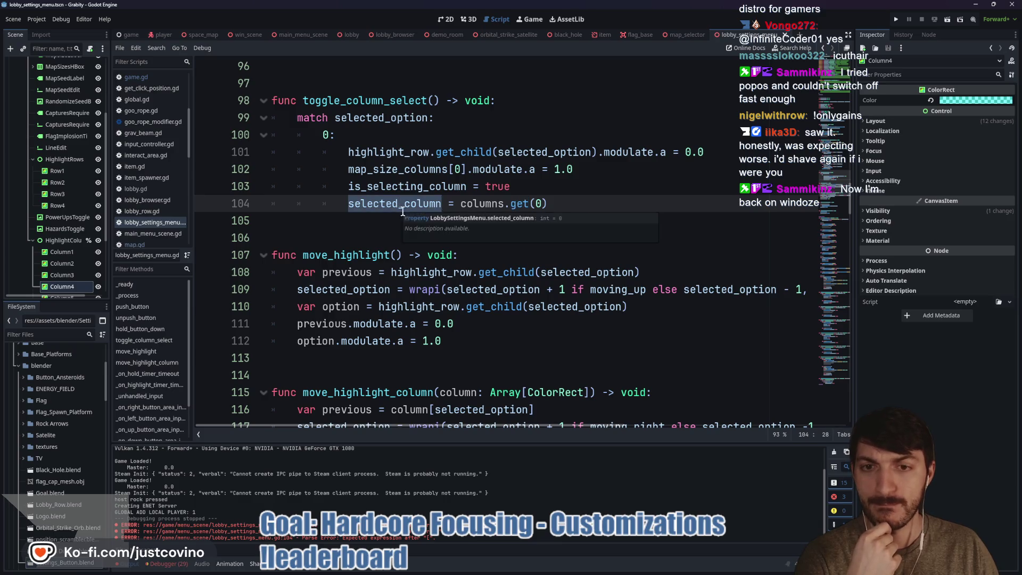
click(367, 223)
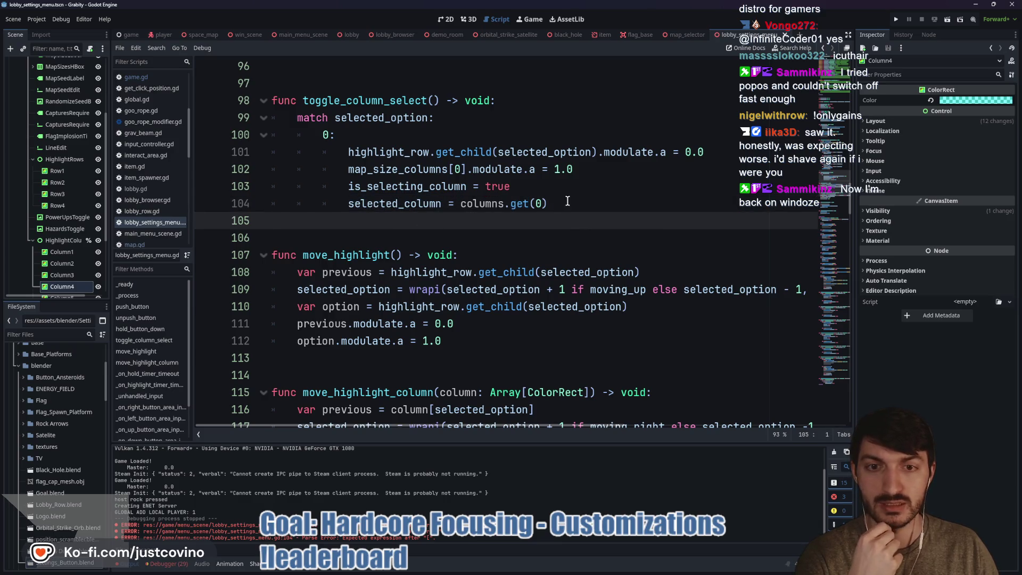
drag(567, 201, 331, 210)
double_click(395, 207)
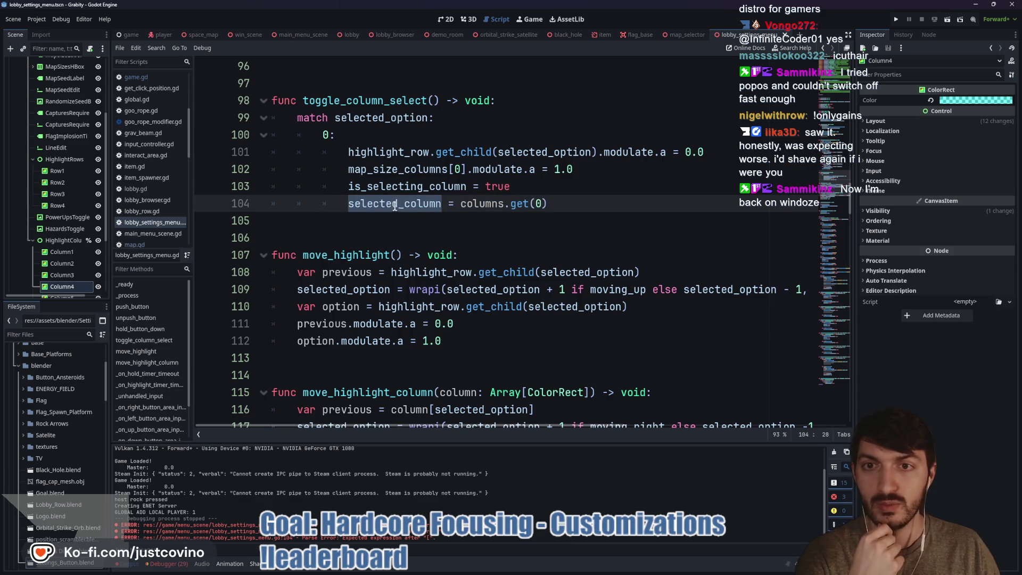
scroll(396, 212, down, 2)
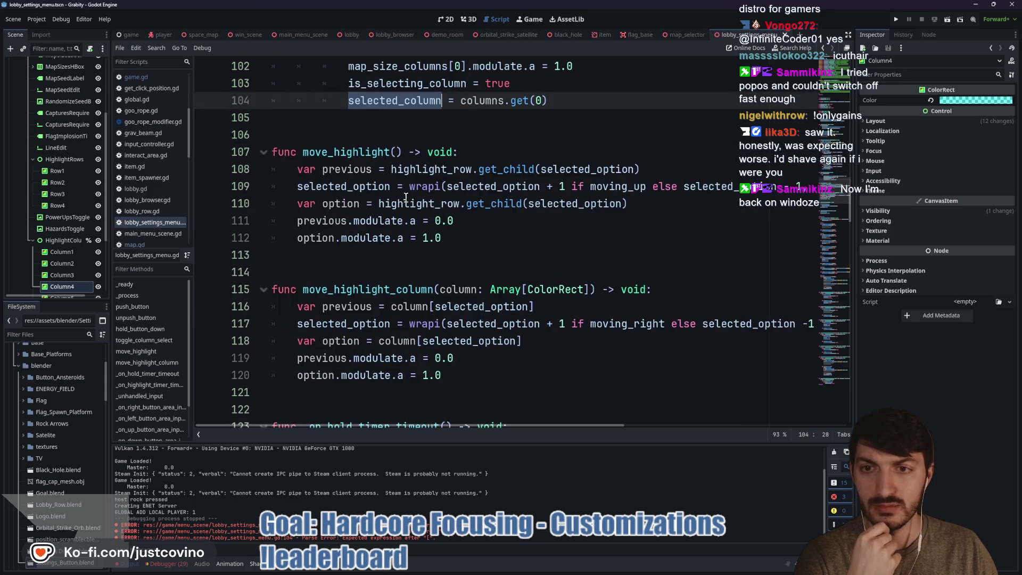
scroll(371, 198, down, 3)
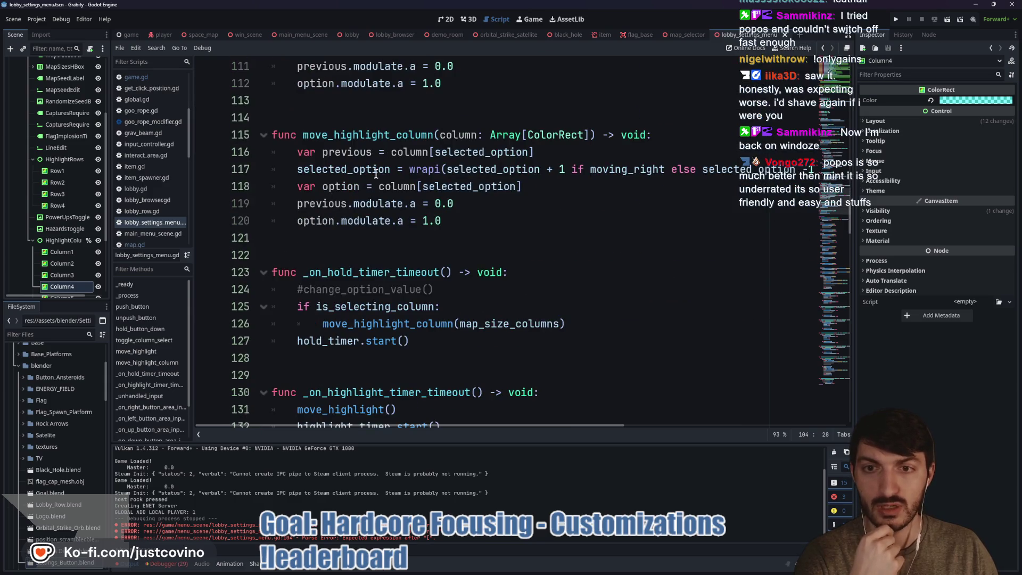
scroll(376, 174, up, 1)
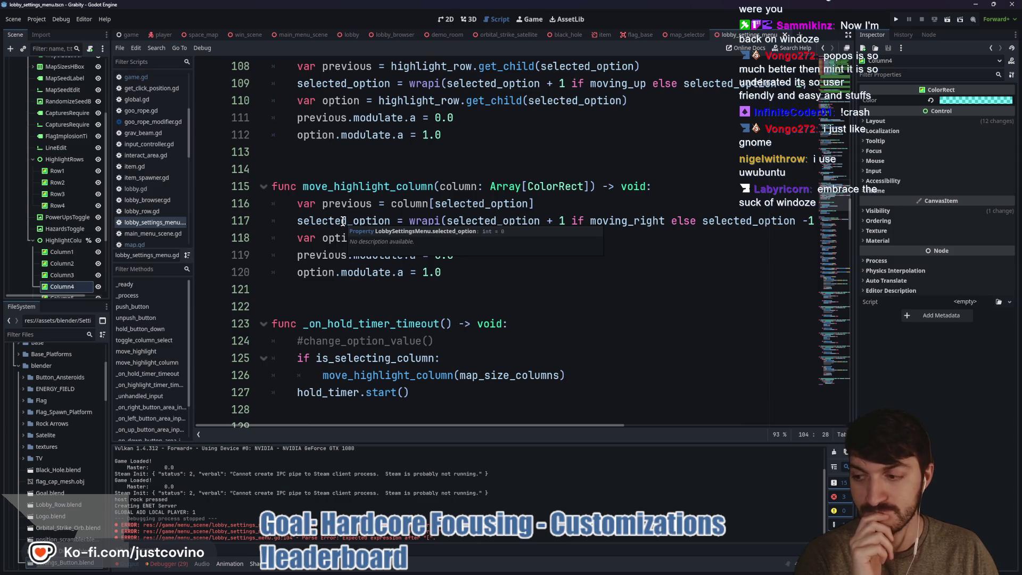
click(342, 221)
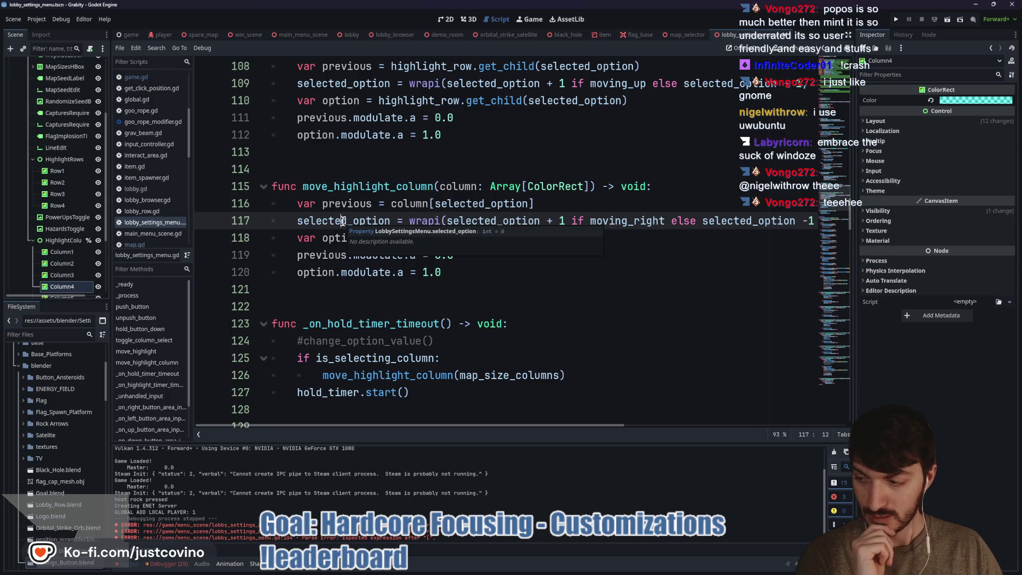
double_click(343, 221)
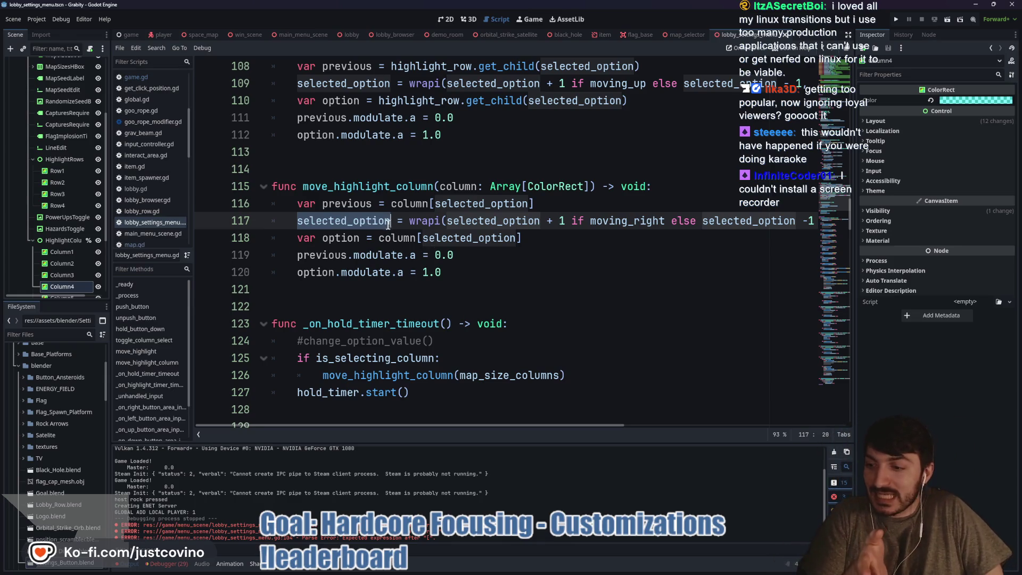
mouse_move(384, 223)
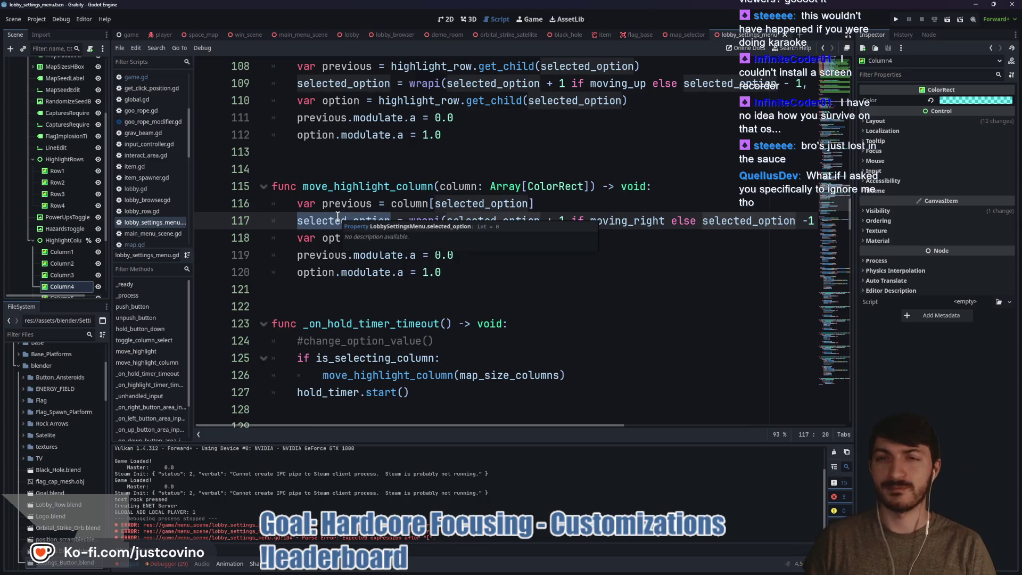
On line 117, replace both selected_option occurrences with selected_column, including inside the wrapi() call.
text(selected_column)
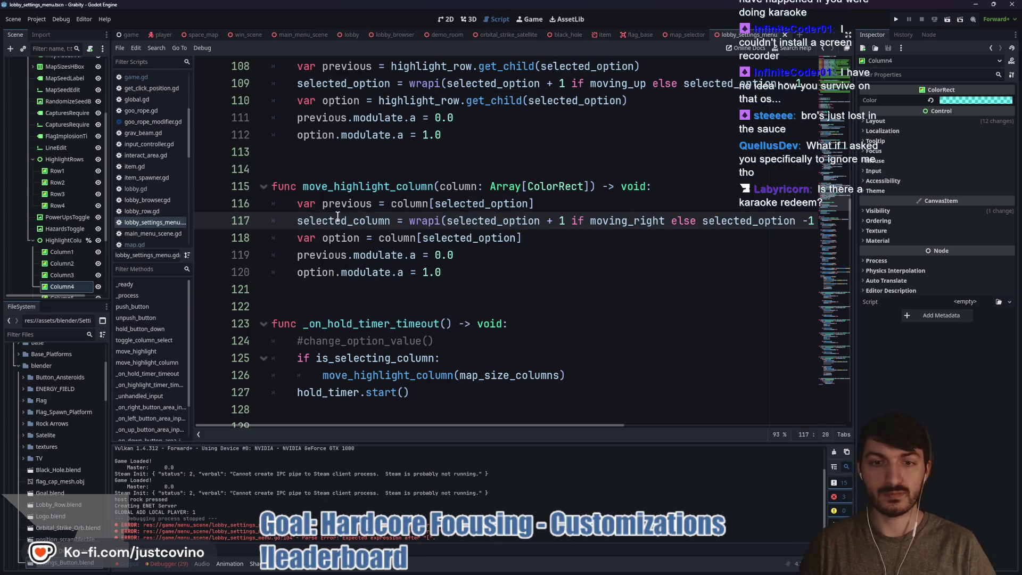
double_click(488, 223)
text(selected_column)
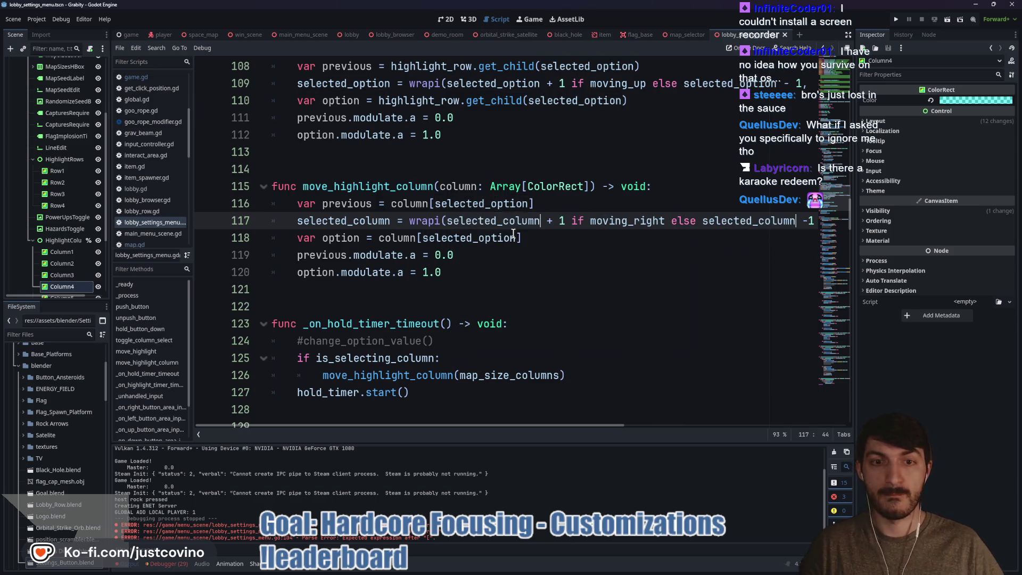
click(560, 239)
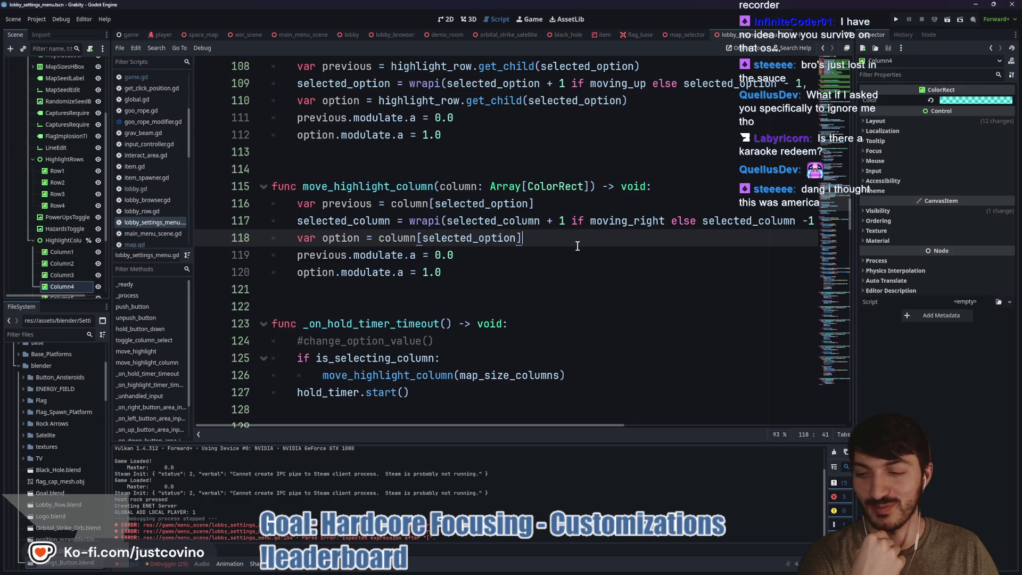
scroll(578, 246, right, 5)
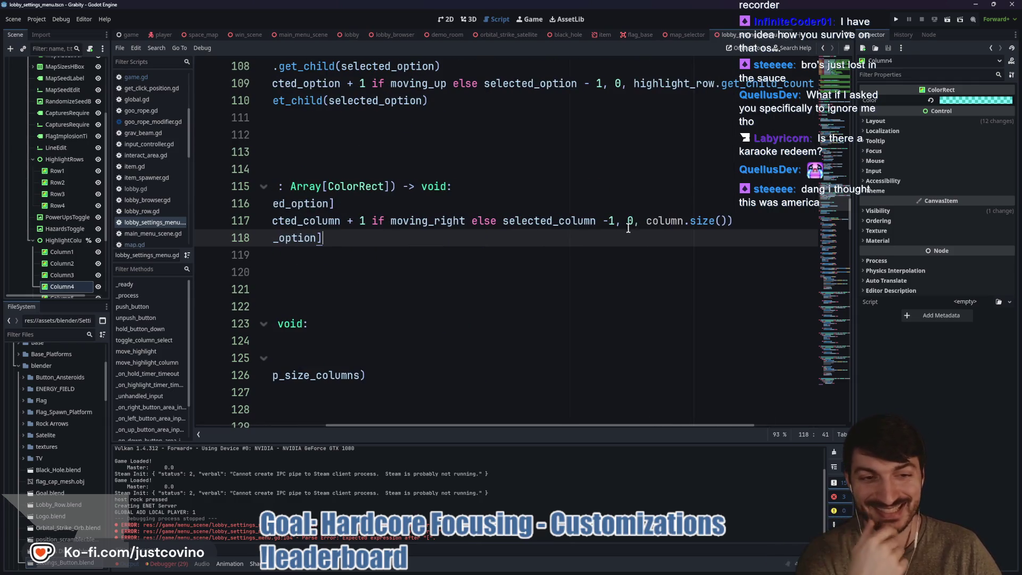
scroll(647, 225, left, 5)
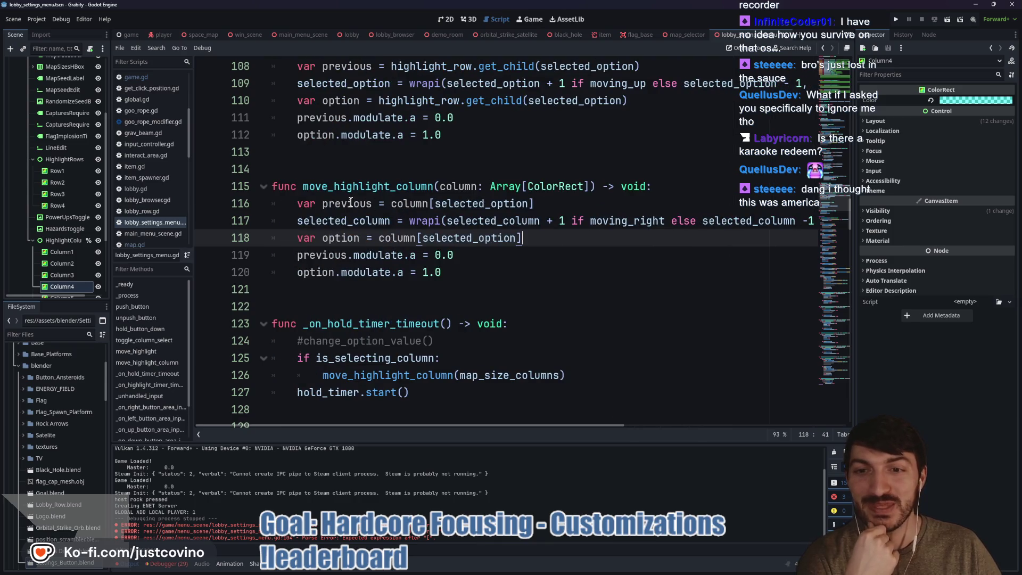
double_click(350, 202)
double_click(404, 204)
double_click(505, 203)
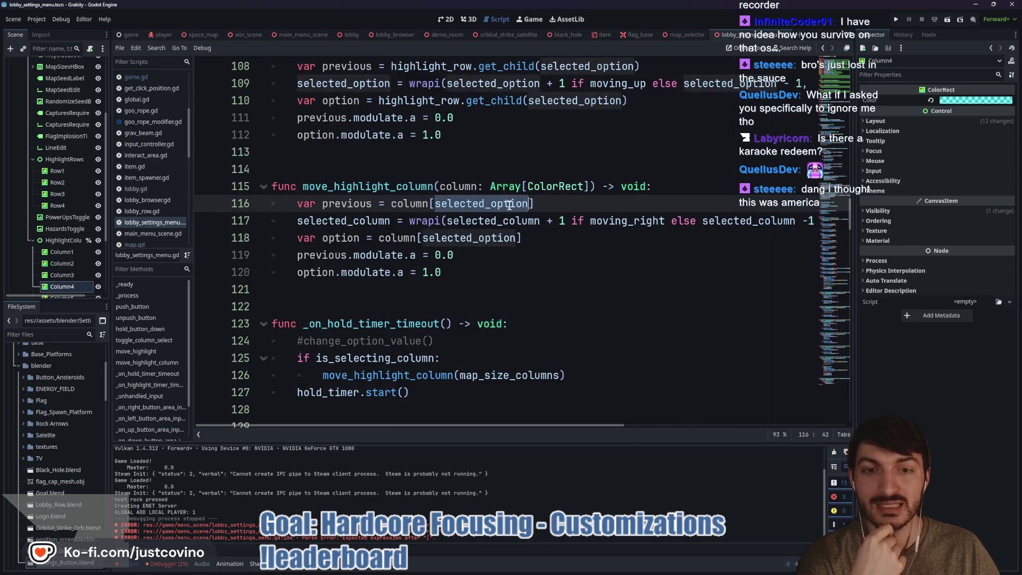
click(535, 204)
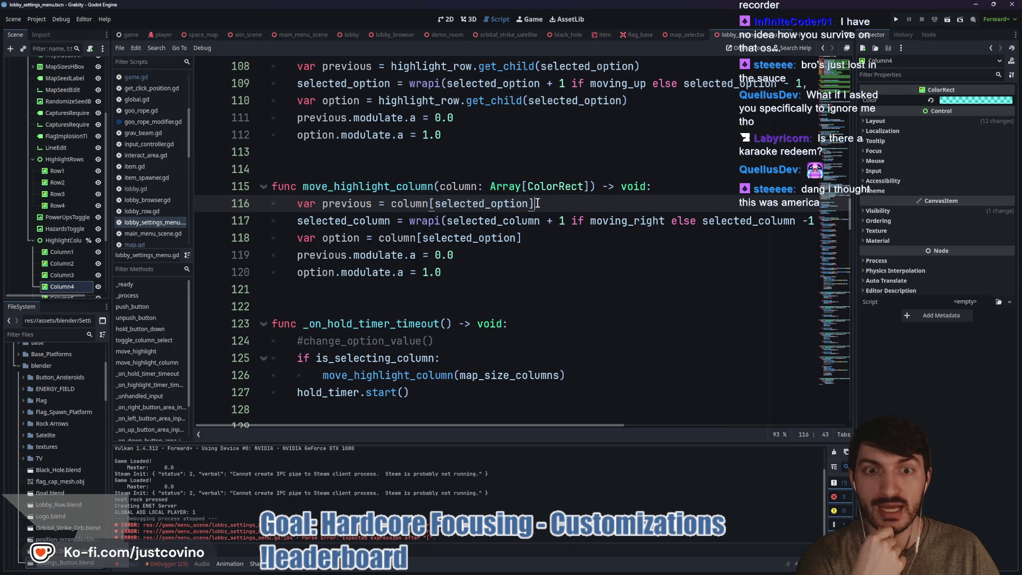
drag(538, 203, 390, 205)
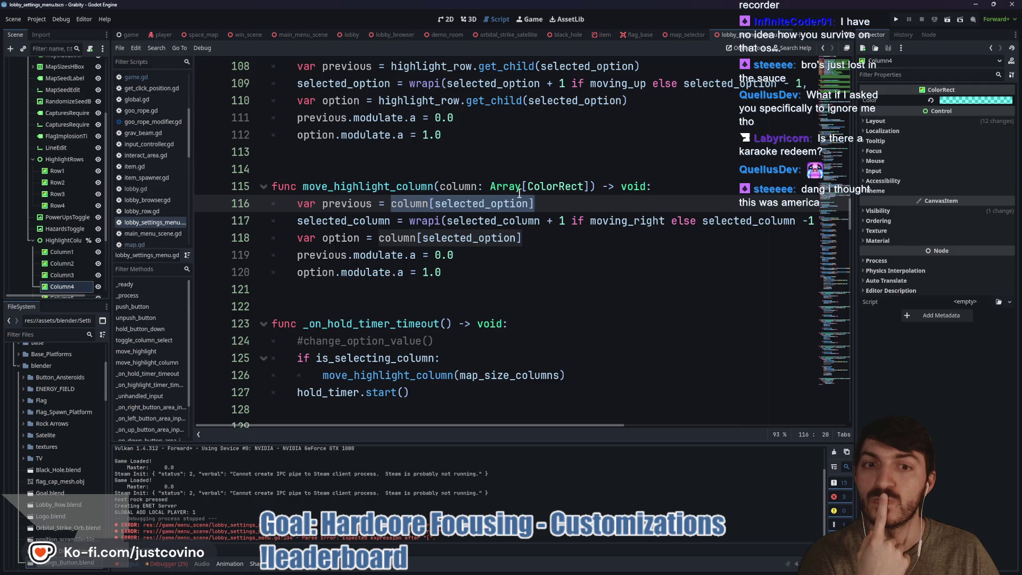
double_click(457, 187)
scroll(556, 209, up, 1)
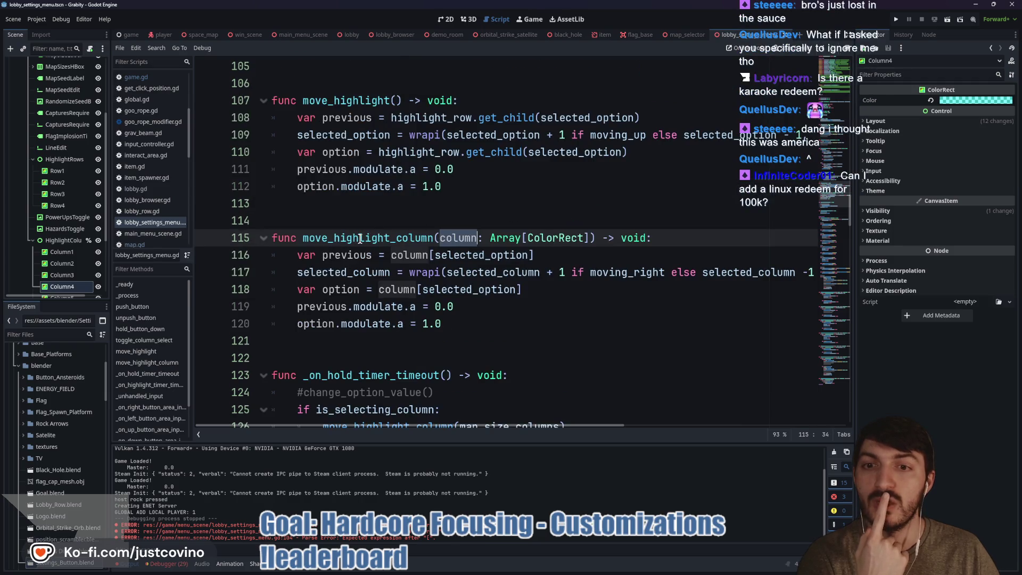
double_click(465, 255)
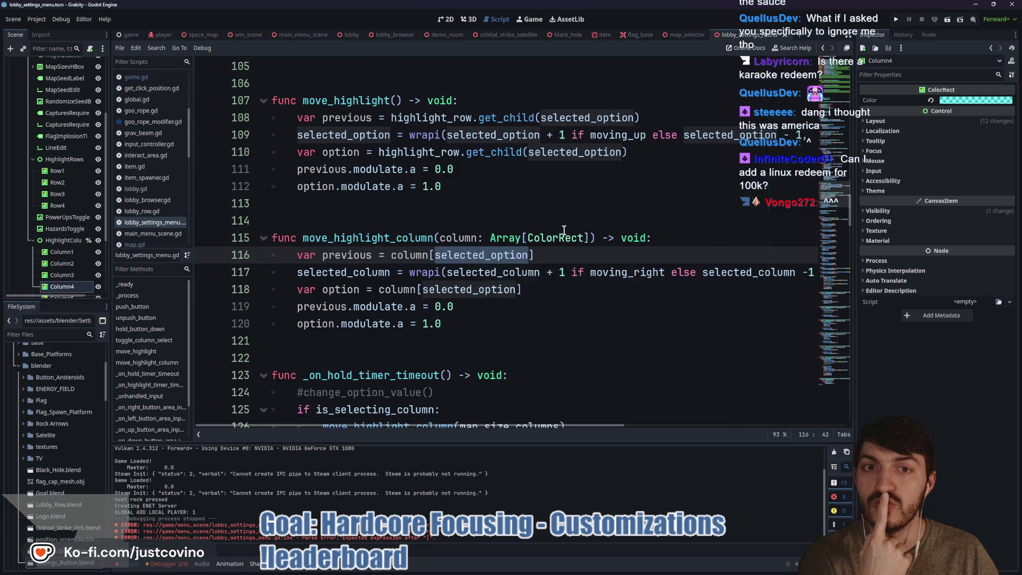
scroll(563, 231, up, 4)
scroll(563, 230, up, 1)
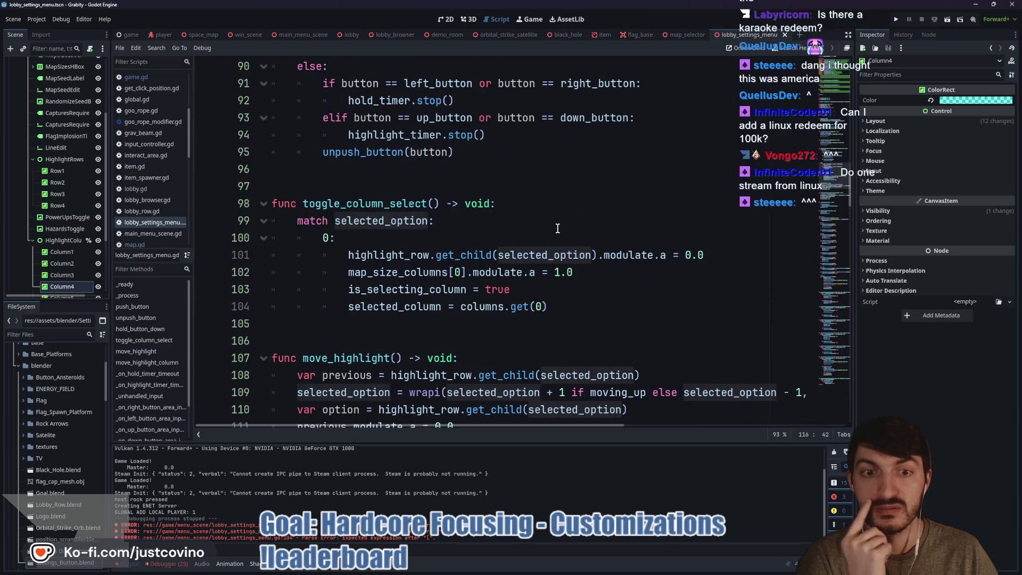
scroll(553, 228, down, 4)
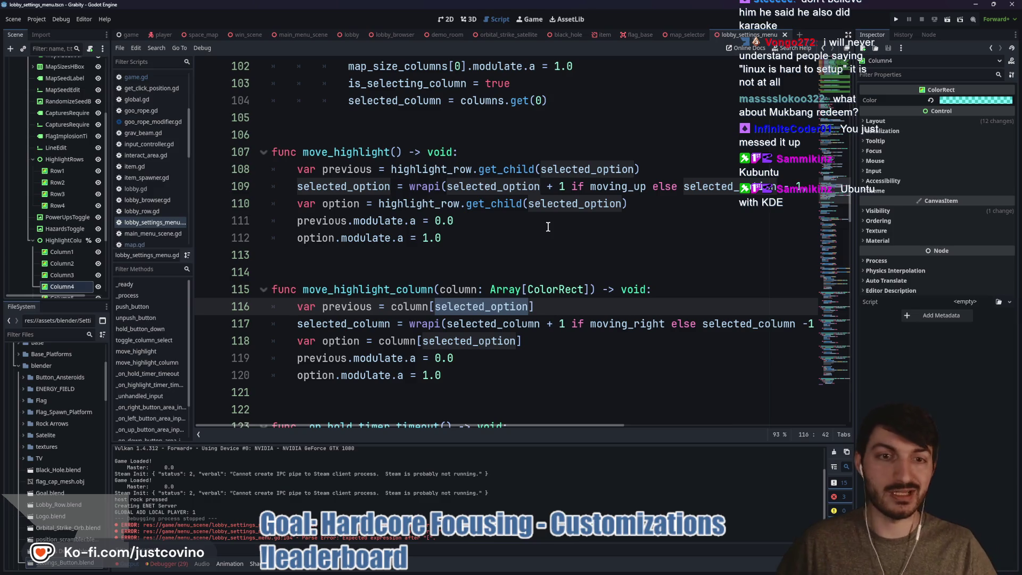
click(548, 303)
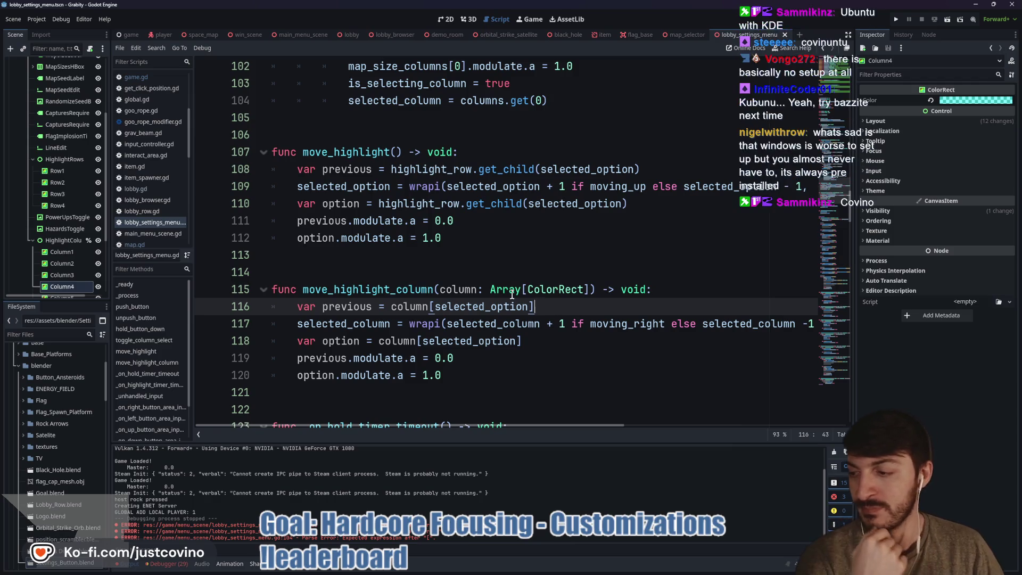
mouse_move(502, 297)
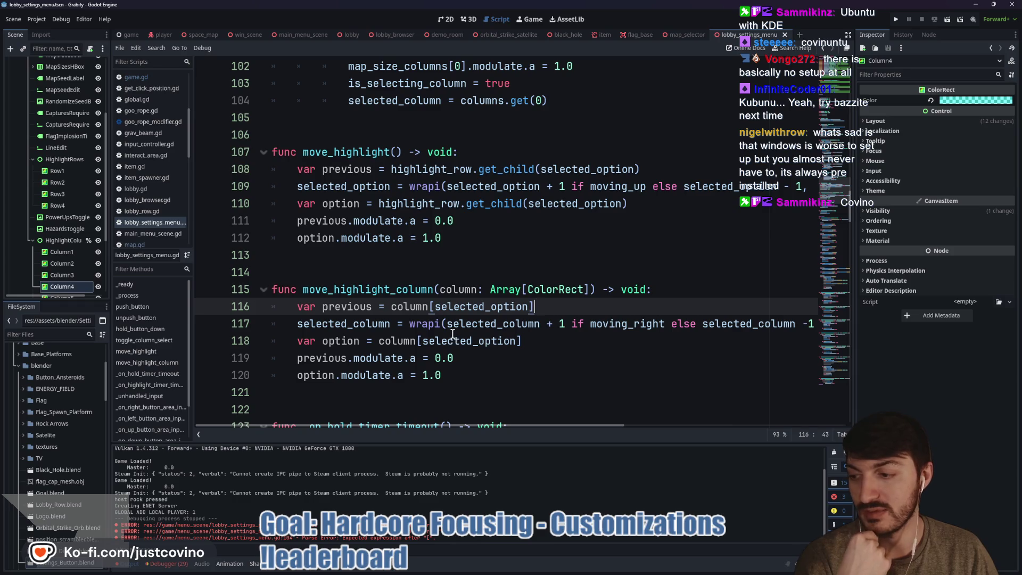
mouse_move(446, 328)
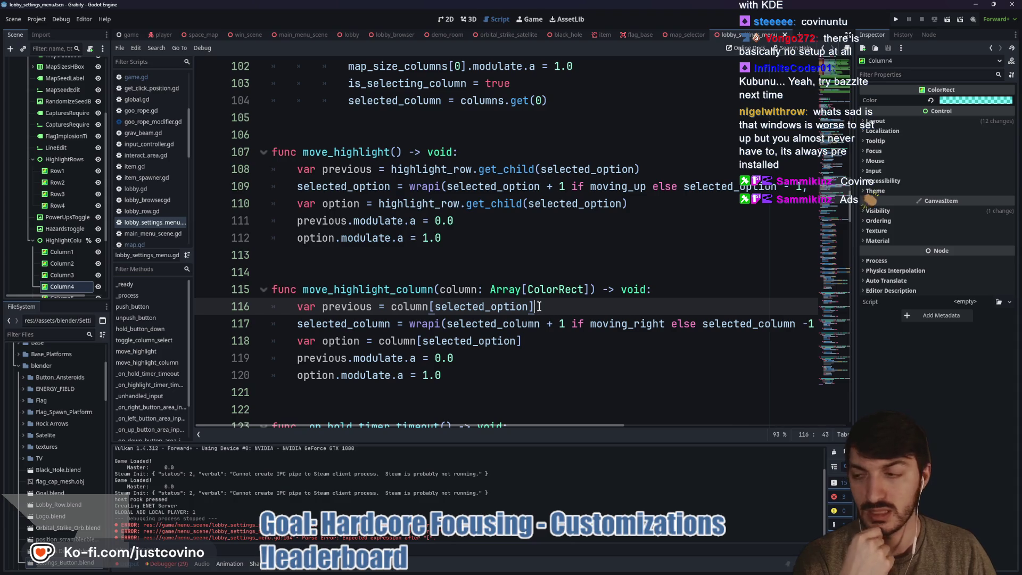
key(shift+Home)
key(shift+Right)
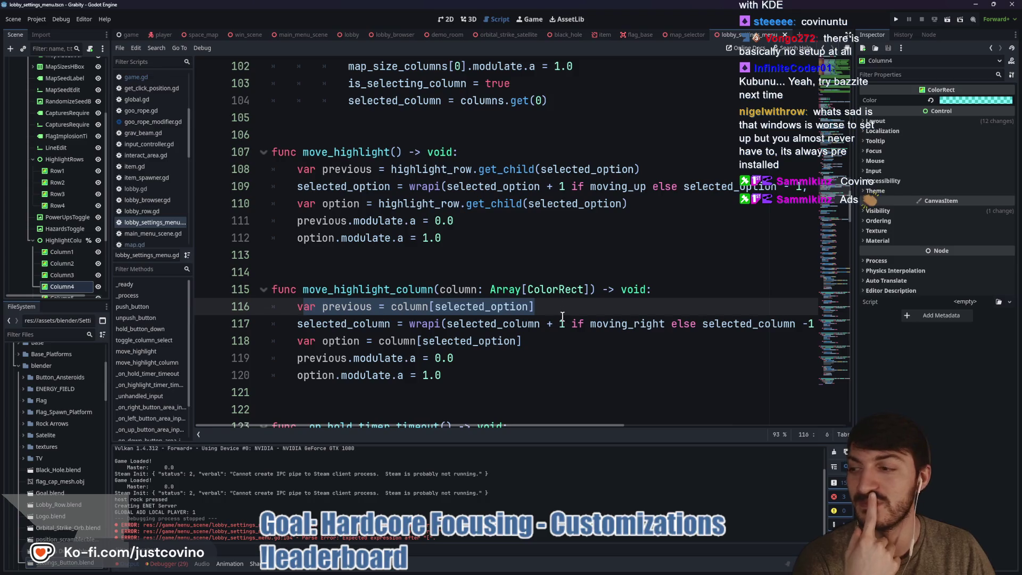
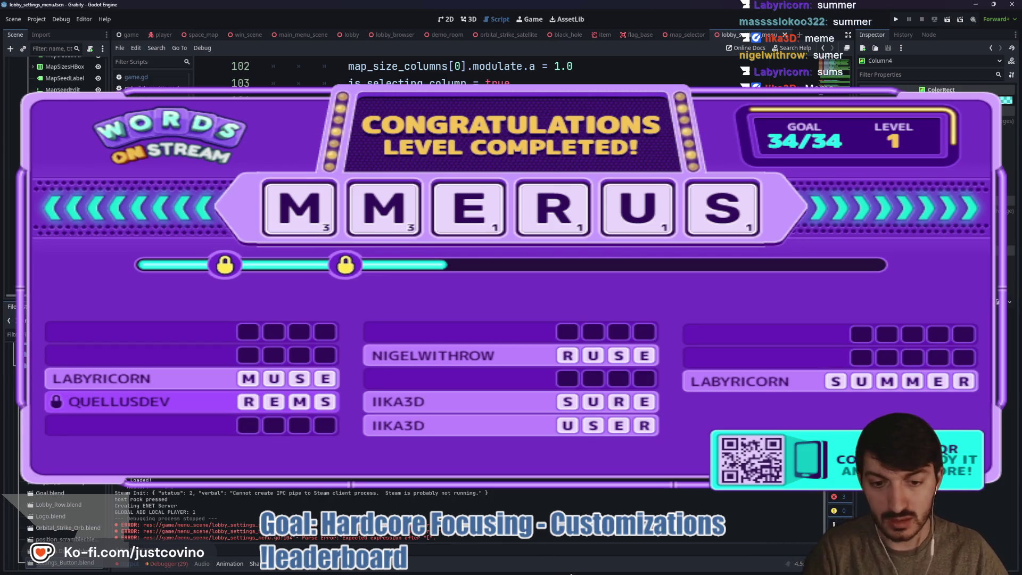
Review the code around toggle_column_select and the selected_column variable on line 104.
click(541, 567)
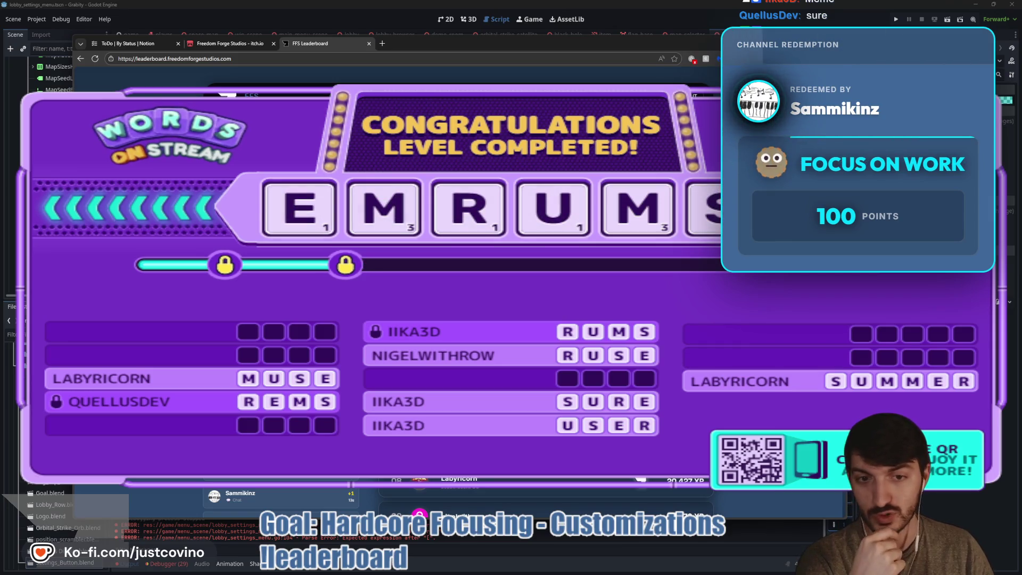
key(alt+Tab)
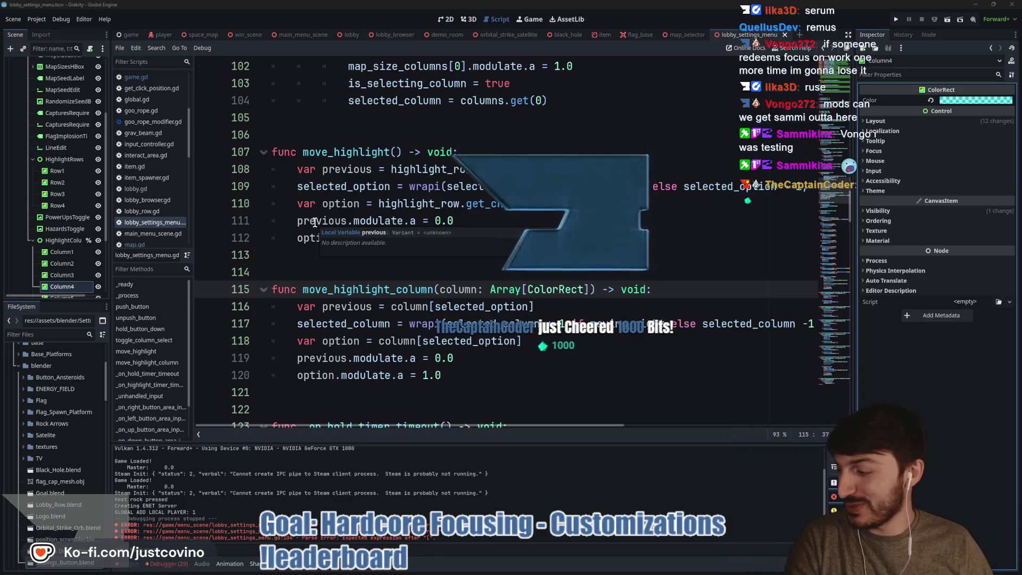
click(376, 270)
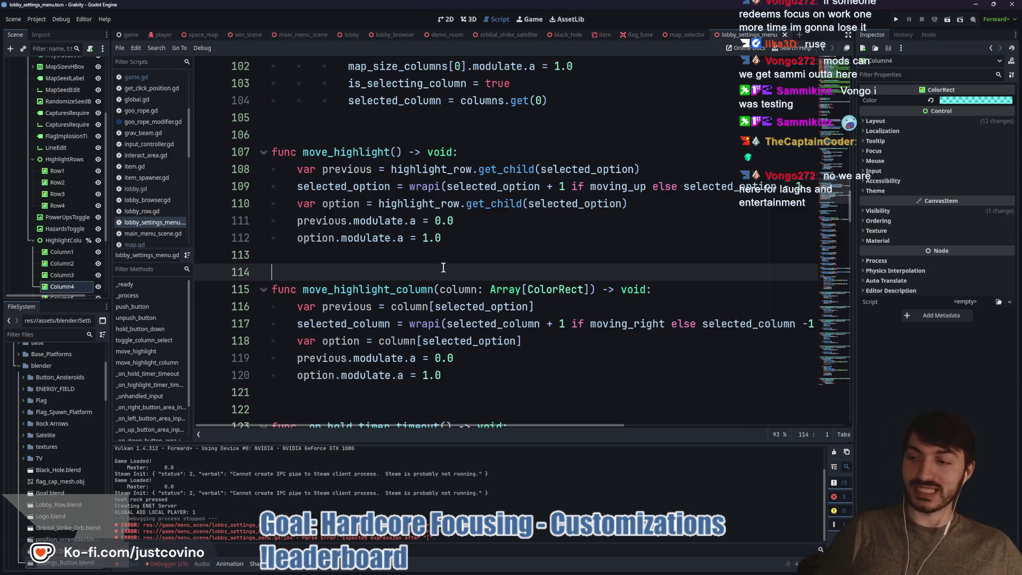
click(422, 255)
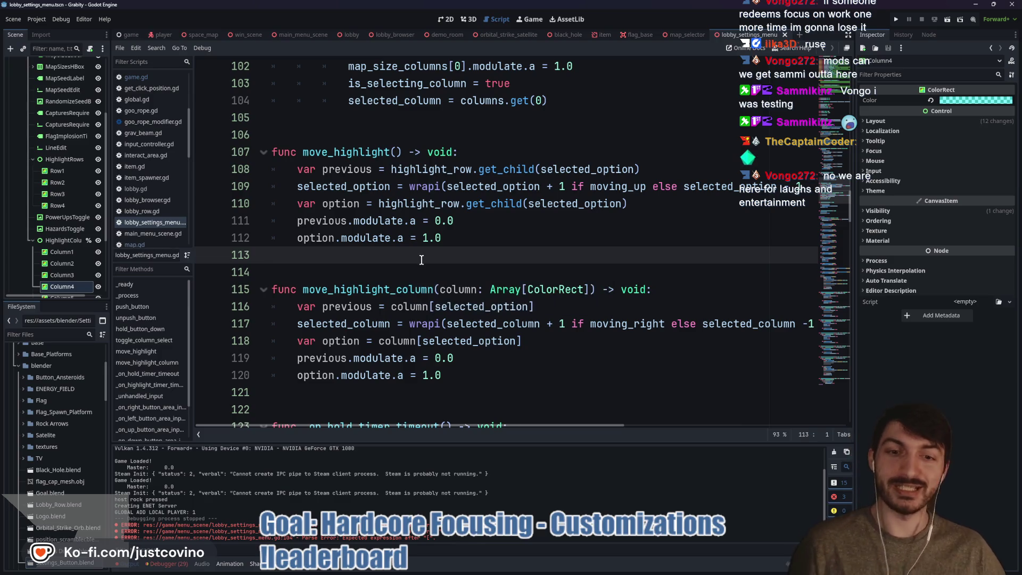
click(476, 362)
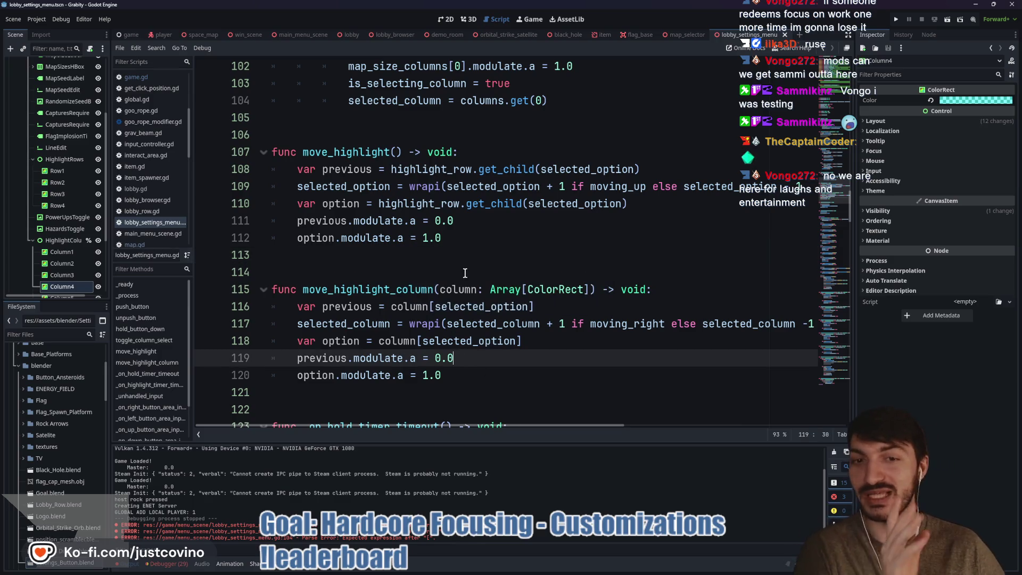
click(455, 255)
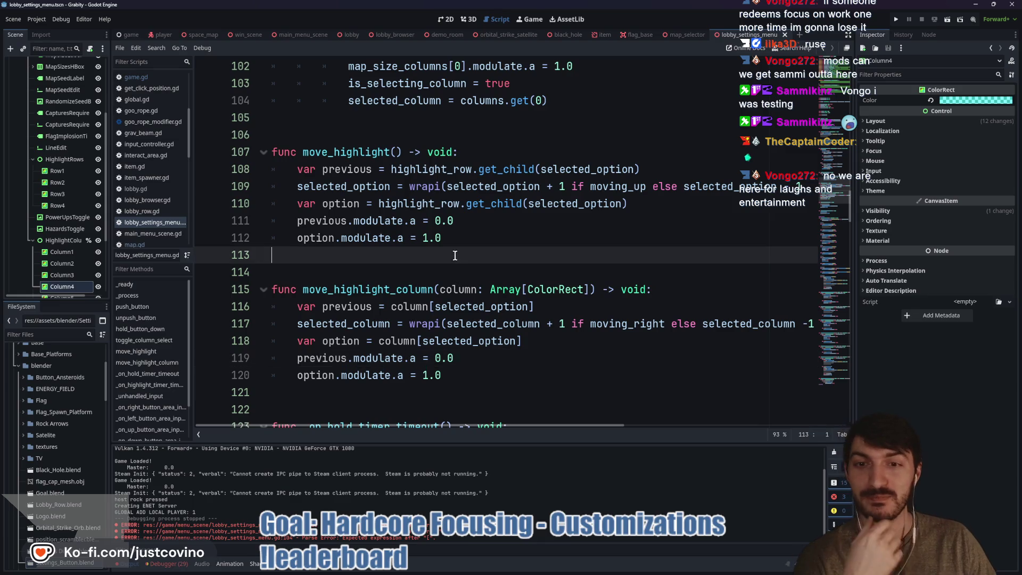
scroll(440, 274, up, 3)
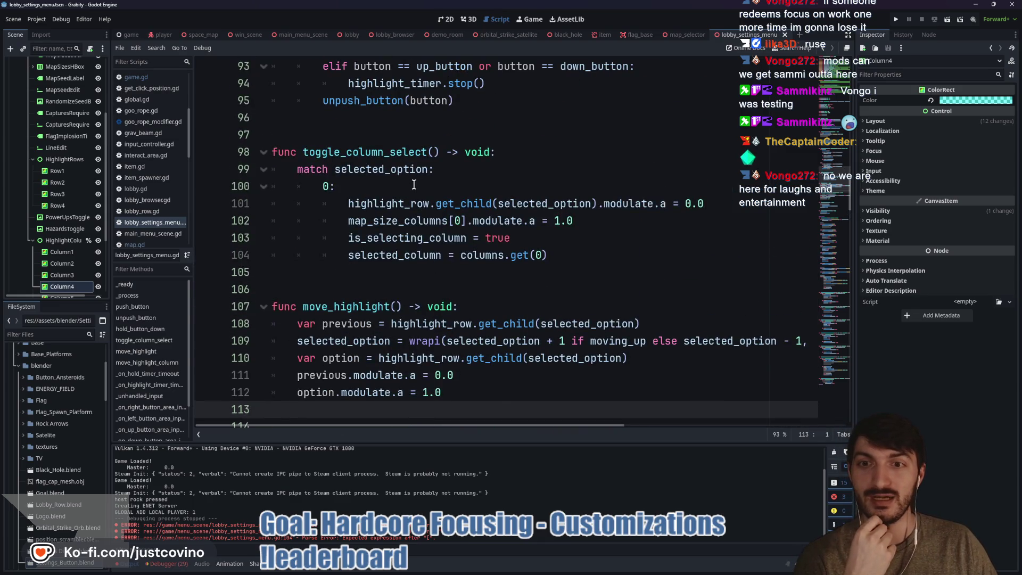
double_click(403, 257)
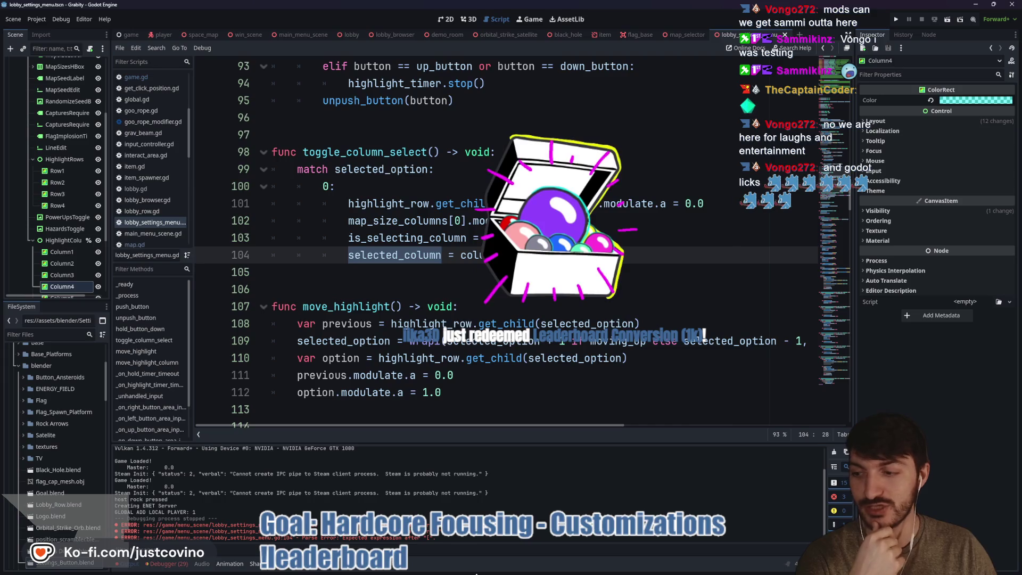
Make toggle_column_select hide the row highlight, show the first column and set selected_column = columns.get(0).
click(476, 574)
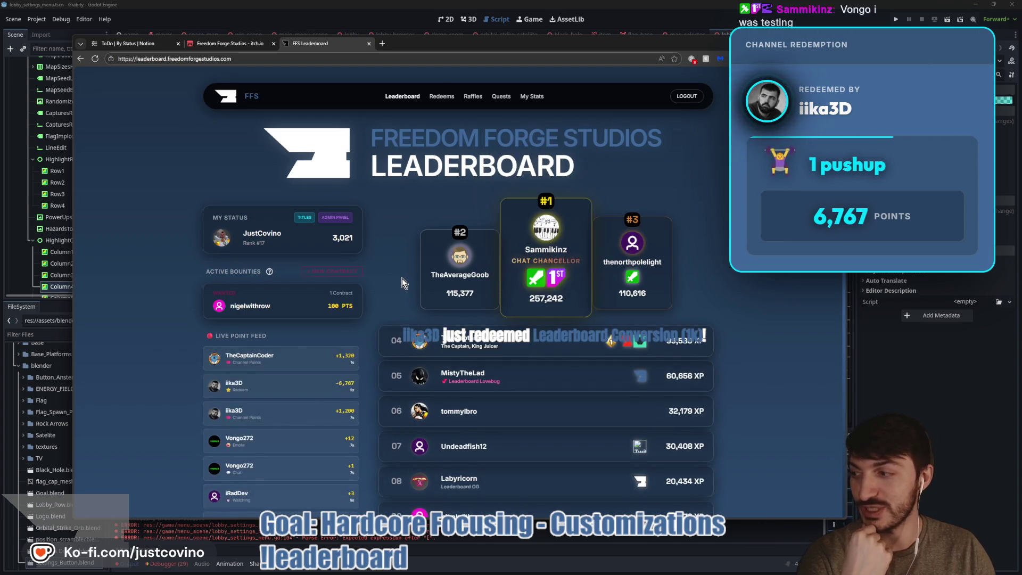
click(924, 402)
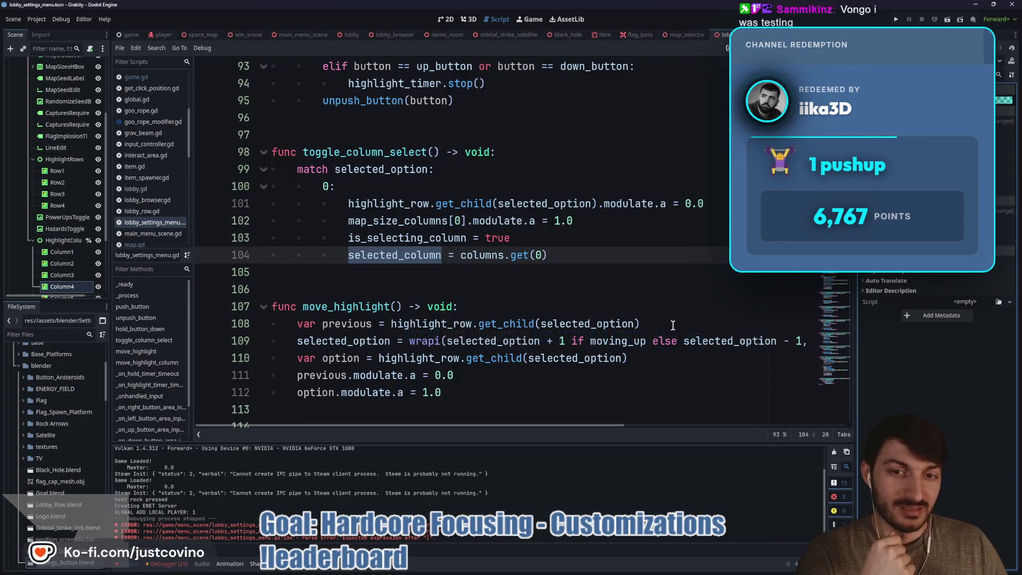
click(545, 288)
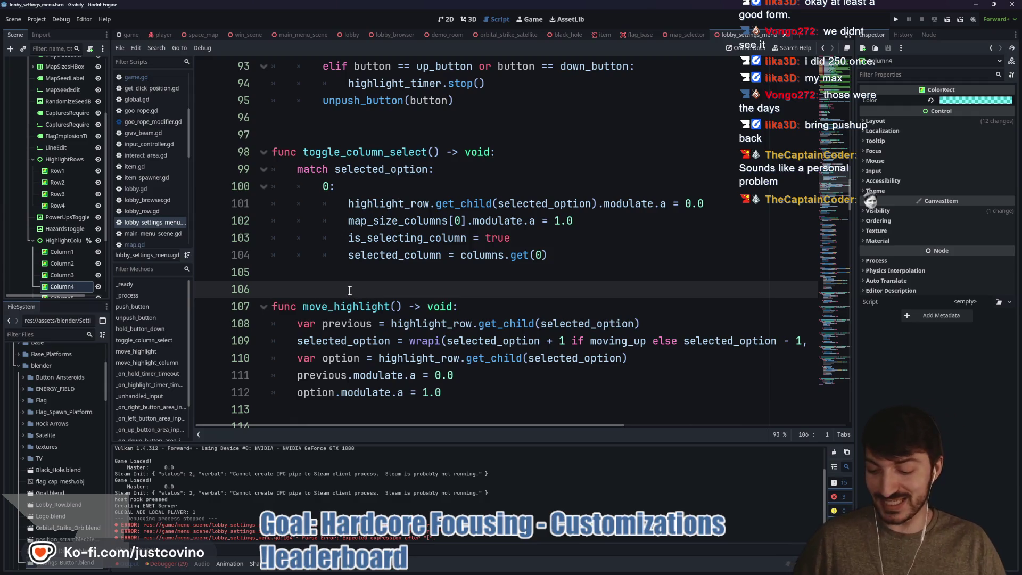
click(387, 269)
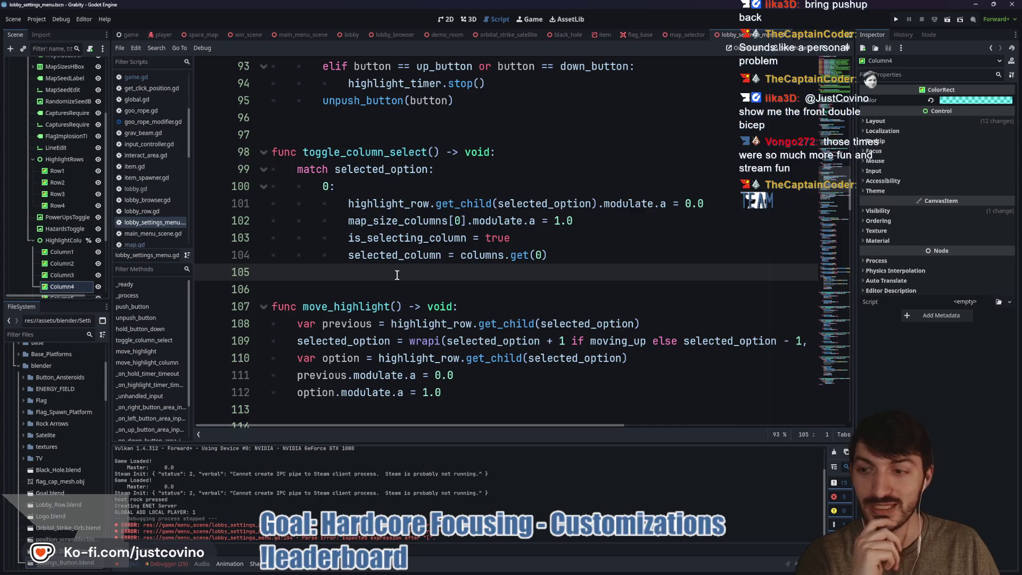
scroll(397, 275, down, 1)
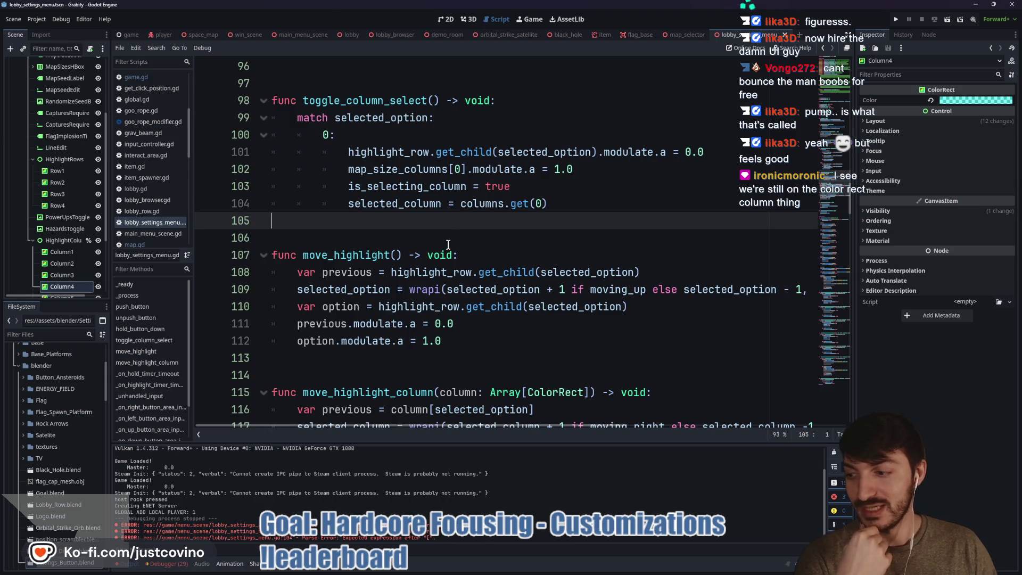
scroll(455, 239, up, 1)
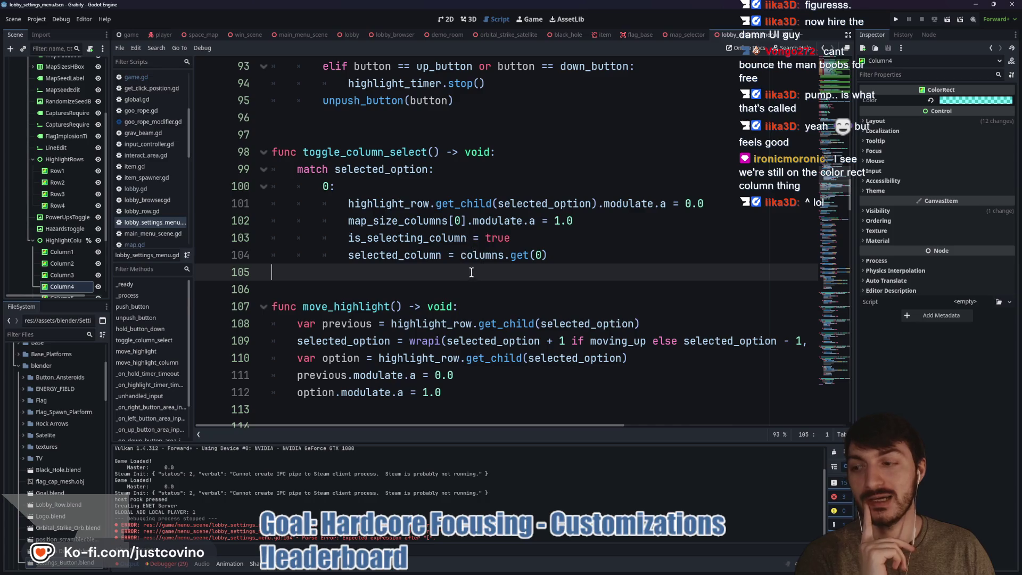
Check the selected_column declaration, then run the game with F5 to test the menu.
double_click(439, 259)
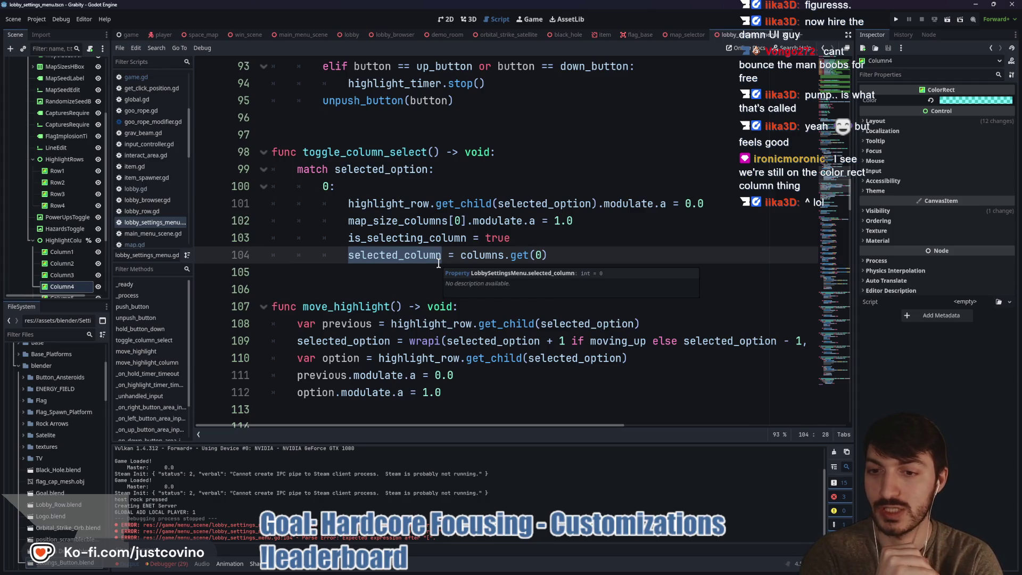
scroll(361, 242, up, 9)
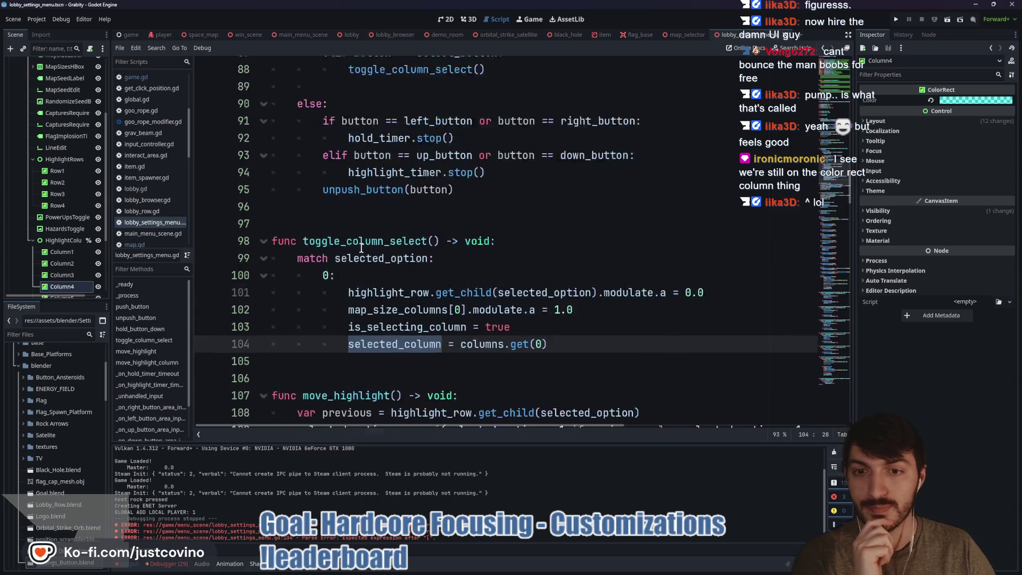
scroll(361, 243, up, 5)
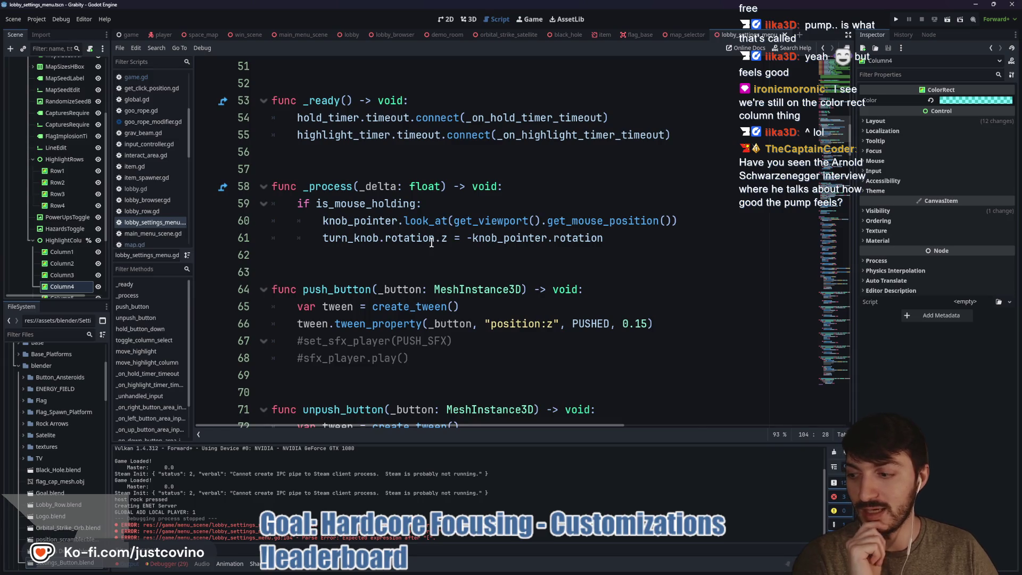
click(399, 265)
click(383, 166)
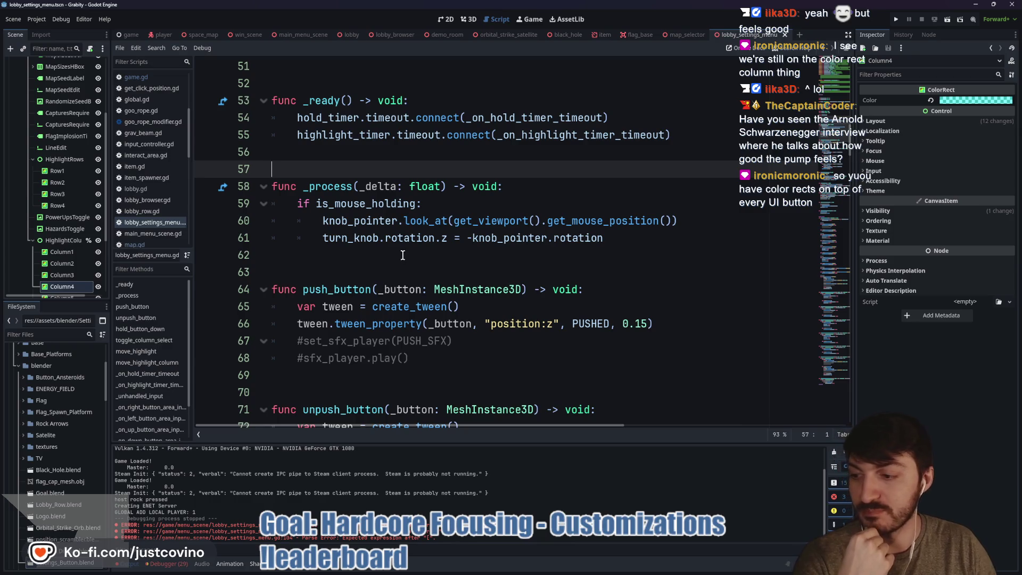
key(F5)
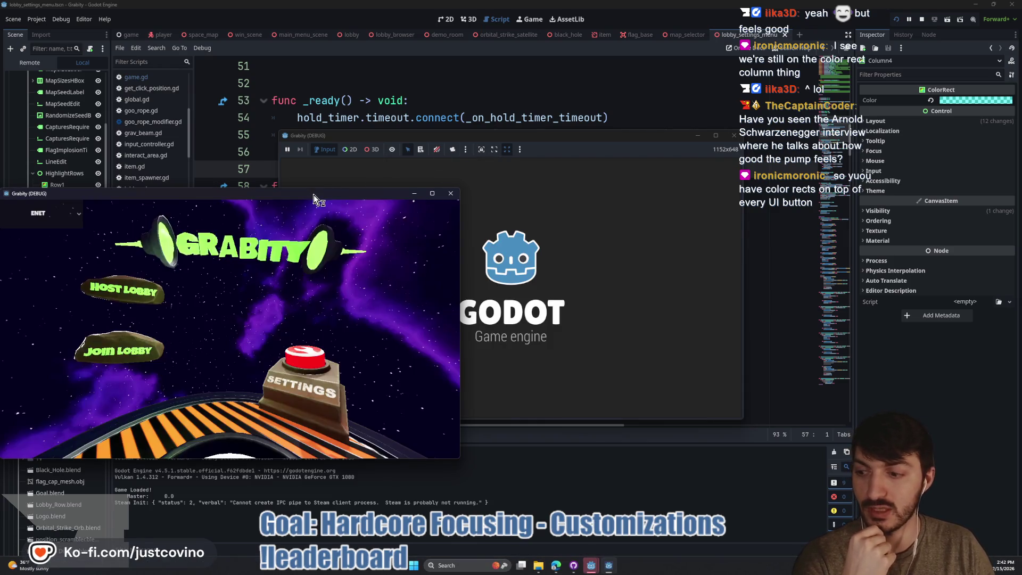
In the running game, go through Host Lobby to Game Customizations and press Enter to trigger column selection.
drag(314, 194, 438, 169)
click(253, 261)
click(325, 274)
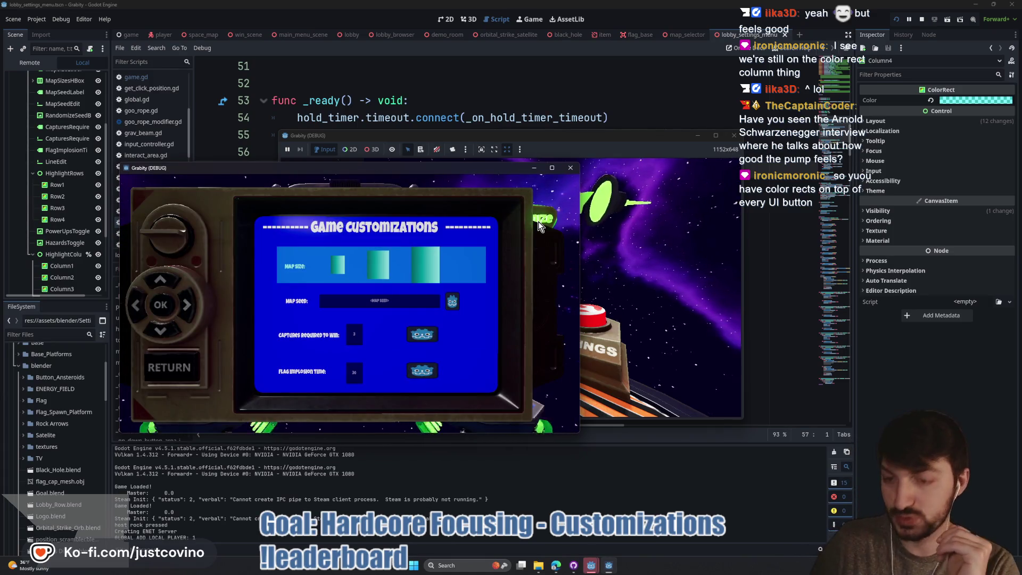
key(Return)
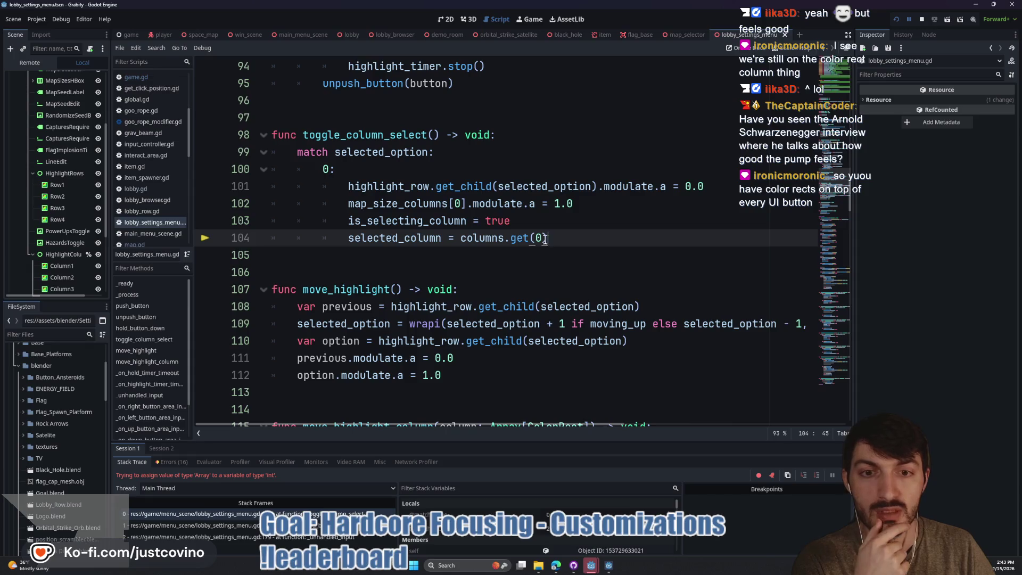
Rewrite line 104 as 'var temp: Array = selected_column[0]' to test the assignment.
drag(544, 238, 471, 238)
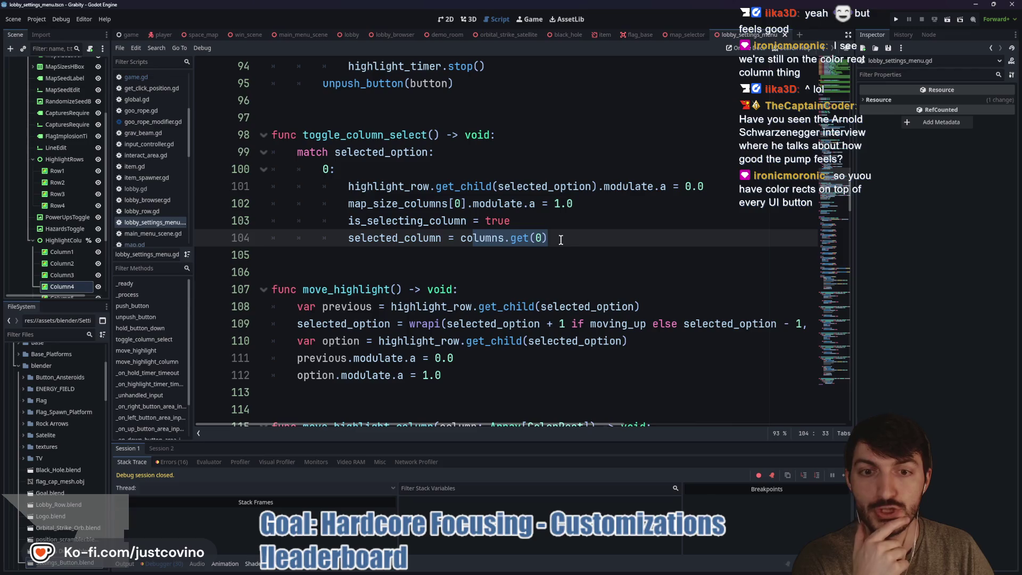
drag(553, 239, 441, 243)
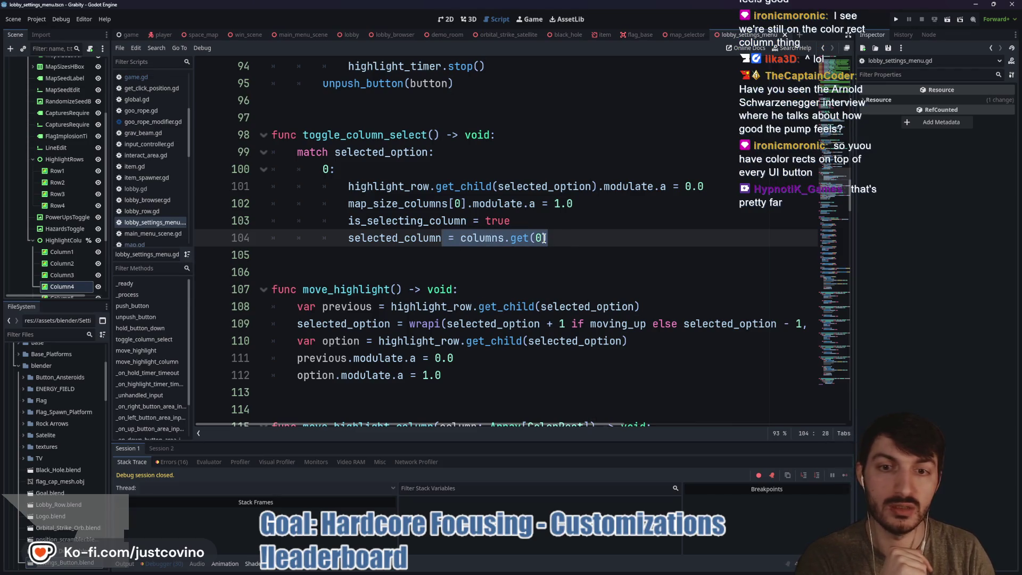
key(BackSpace)
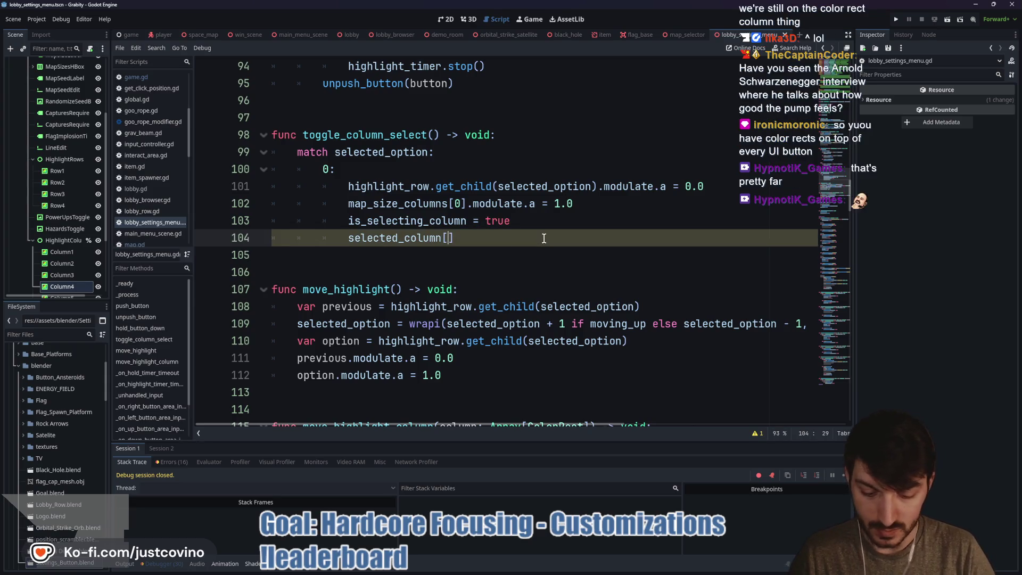
text(])
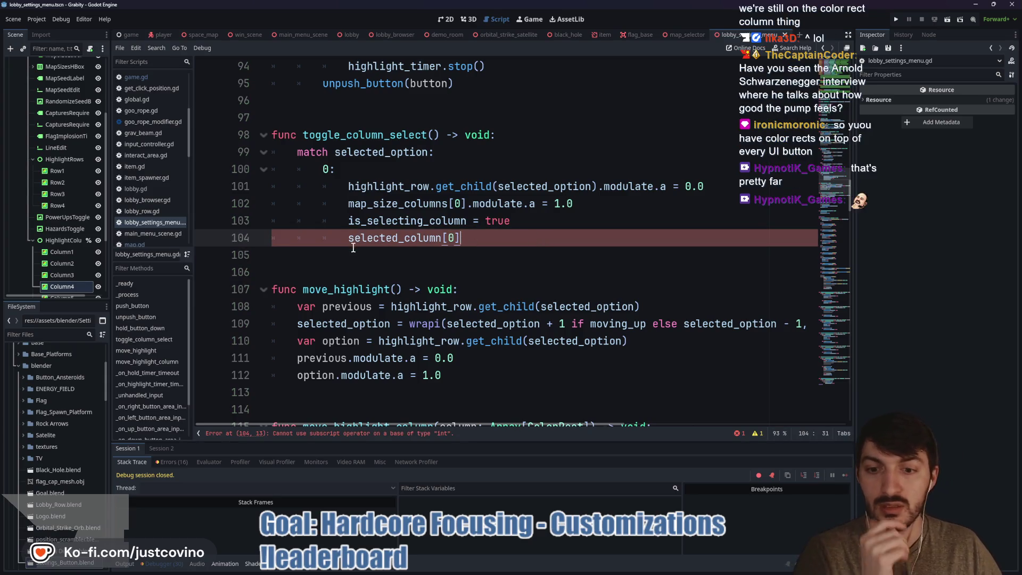
click(343, 237)
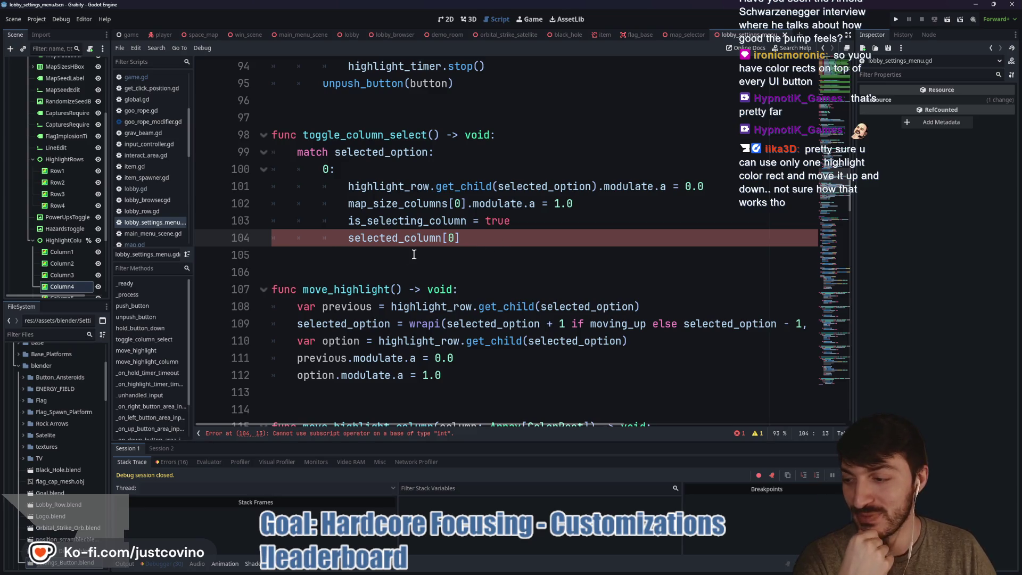
text(var temp  )
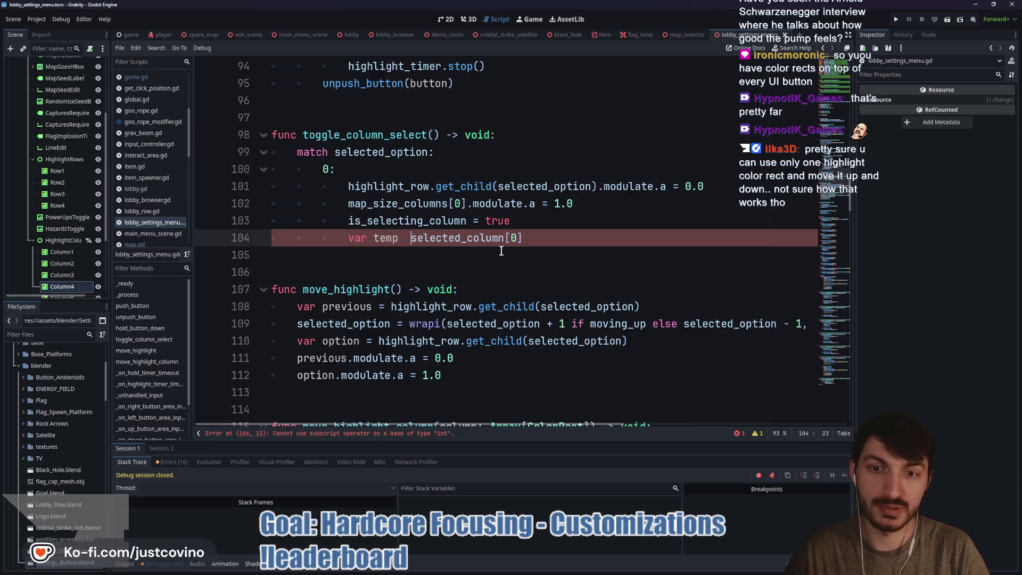
text(=)
click(560, 239)
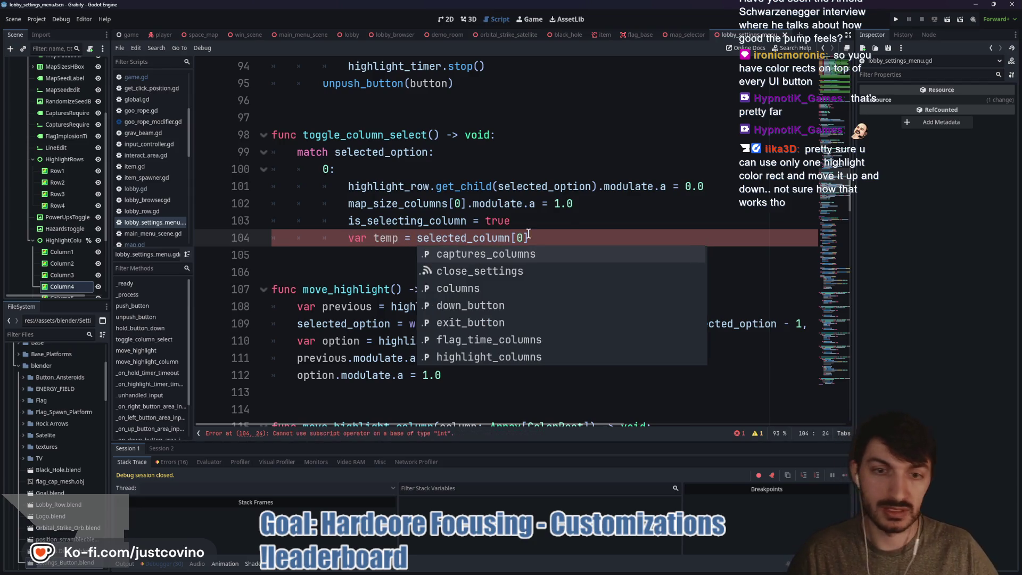
click(399, 240)
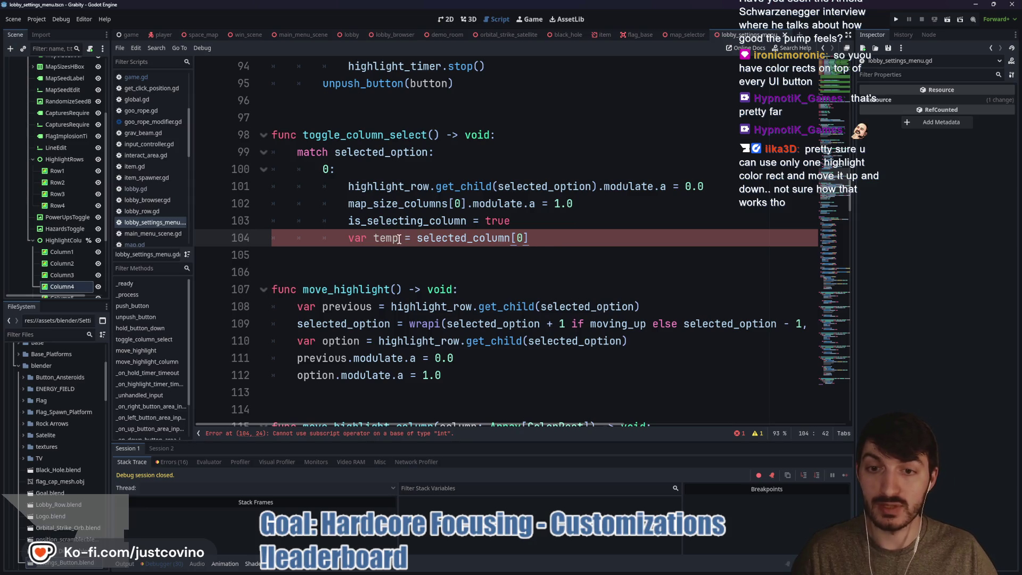
text(: array)
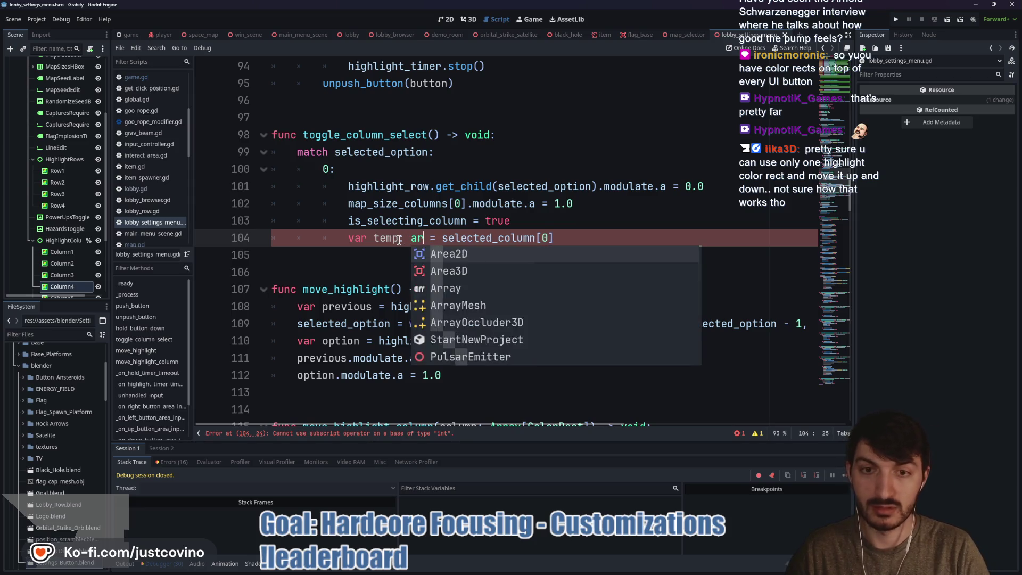
key(Return)
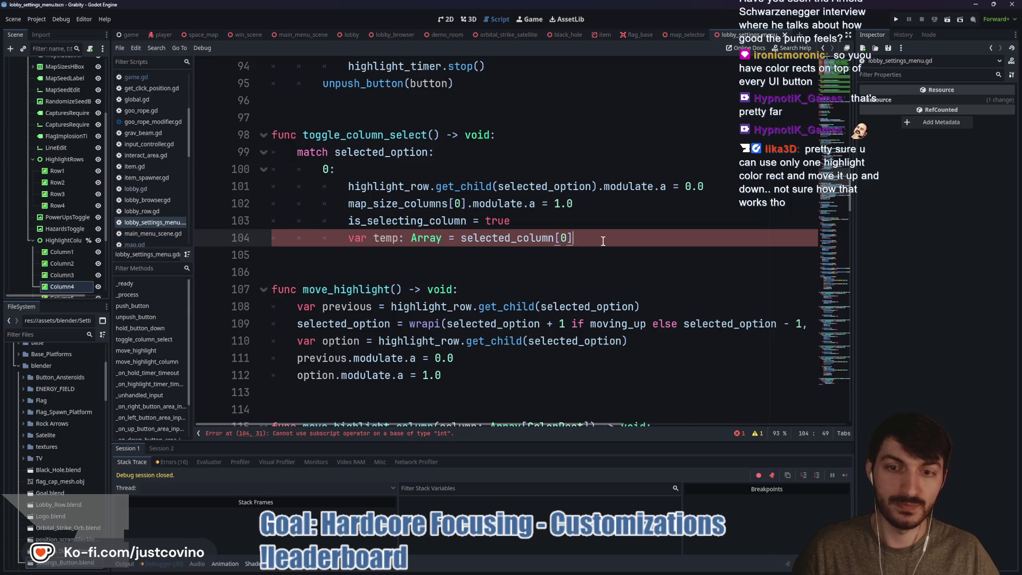
Delete the experimental code on line 104, leaving the line empty.
drag(600, 239, 272, 239)
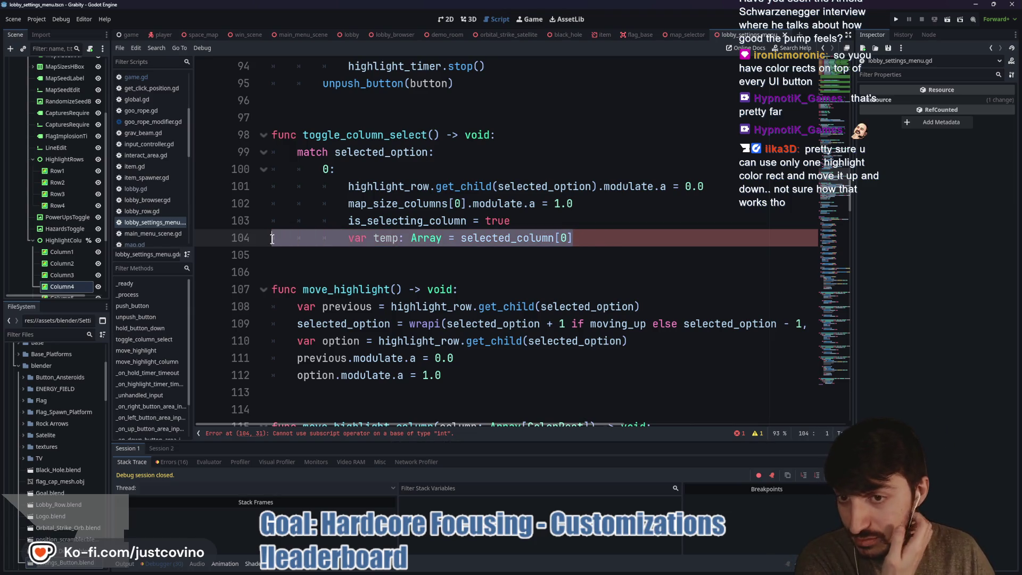
key(BackSpace)
scroll(435, 237, up, 20)
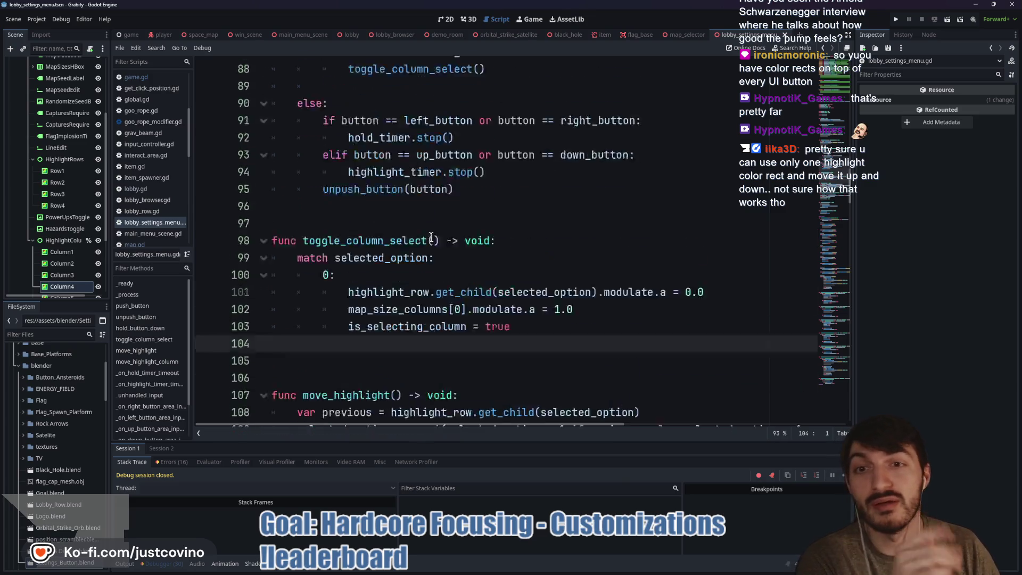
scroll(432, 235, down, 6)
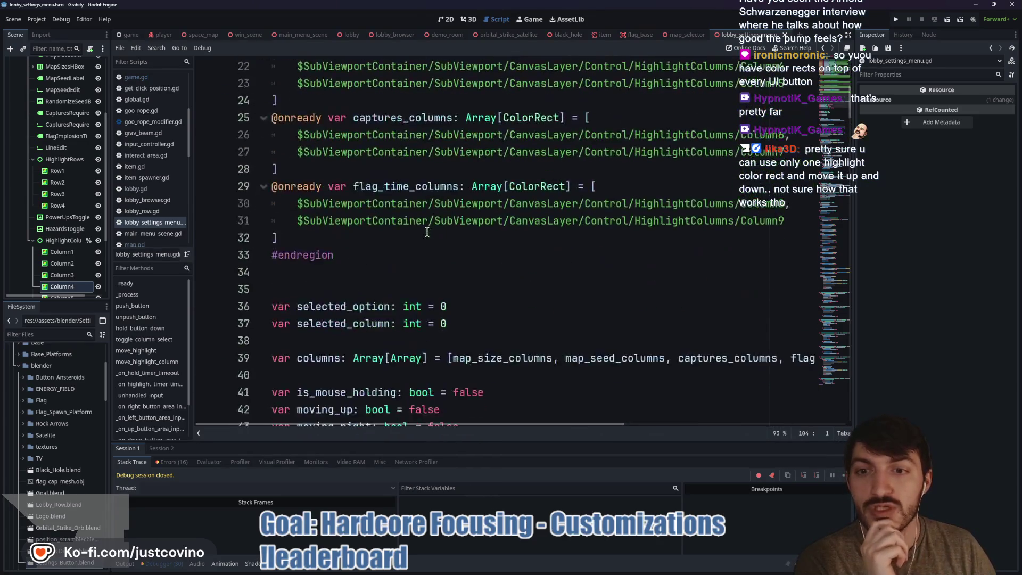
scroll(426, 233, up, 4)
click(384, 118)
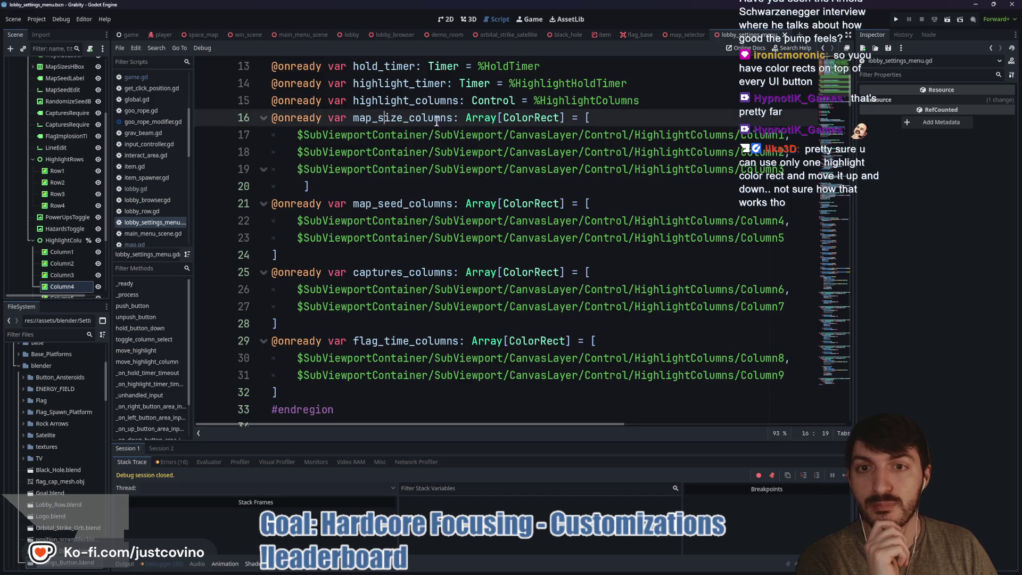
double_click(384, 210)
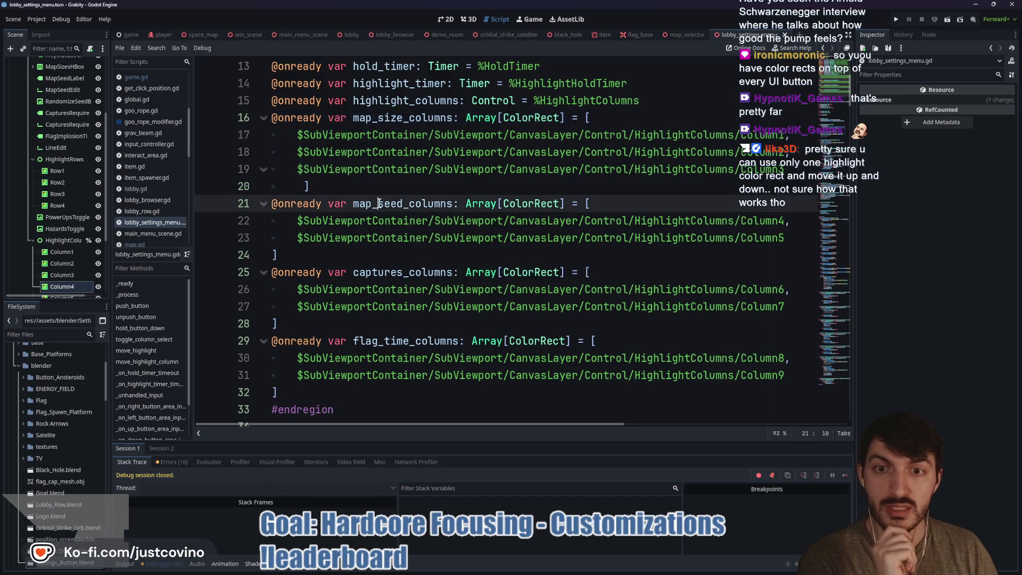
click(394, 270)
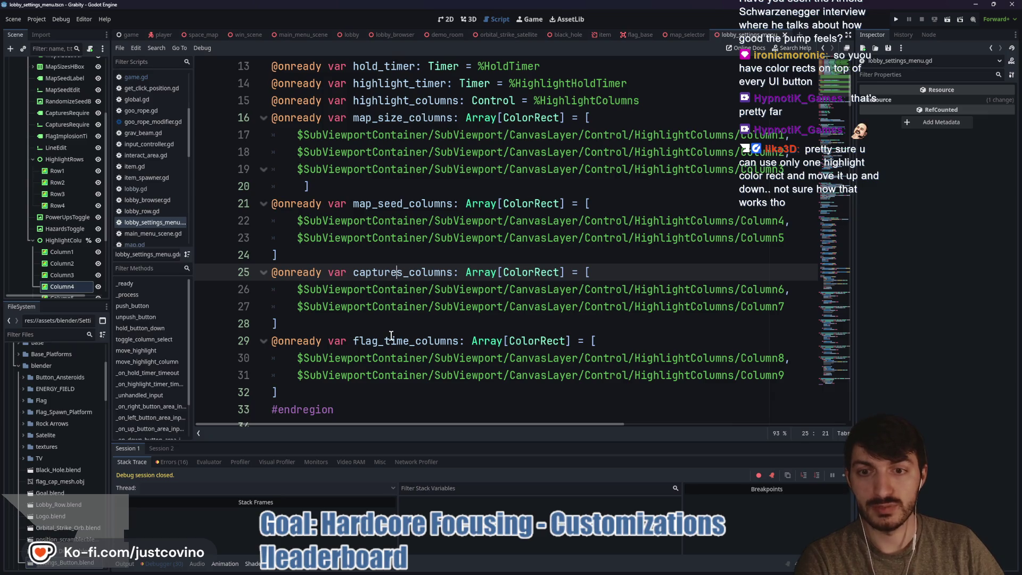
scroll(414, 258, down, 1)
scroll(414, 257, down, 3)
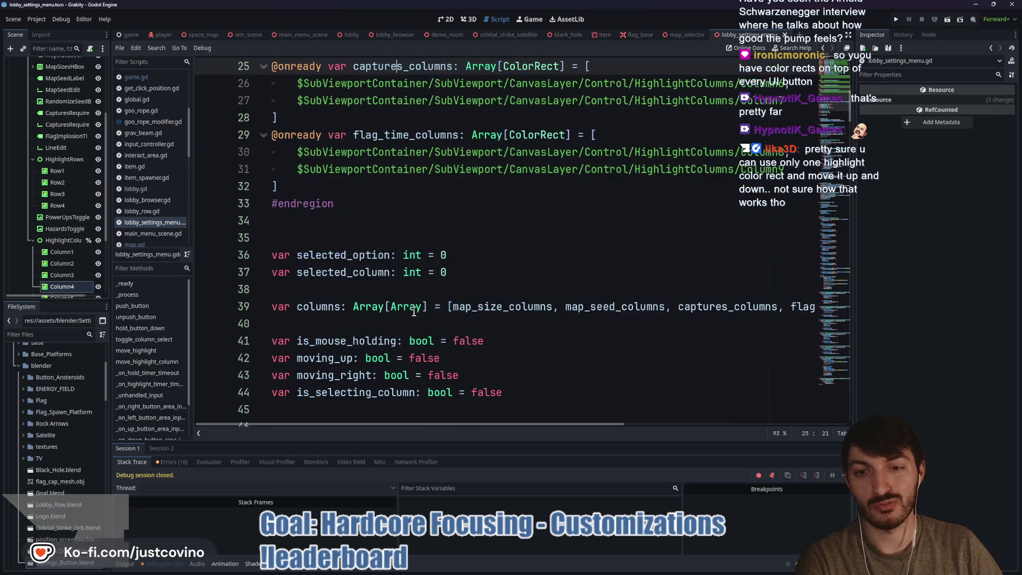
scroll(435, 310, up, 3)
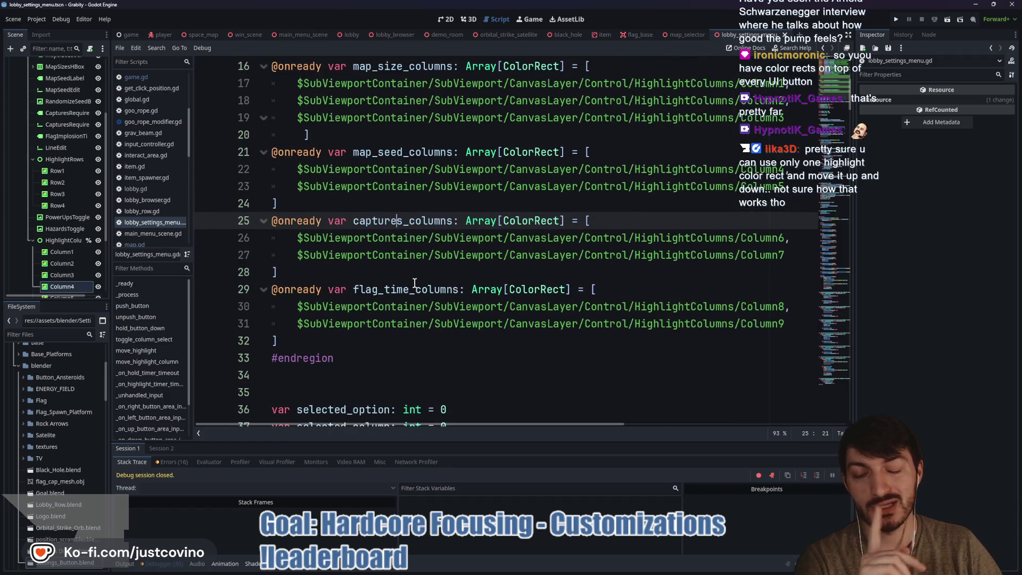
scroll(414, 282, up, 1)
scroll(391, 218, up, 1)
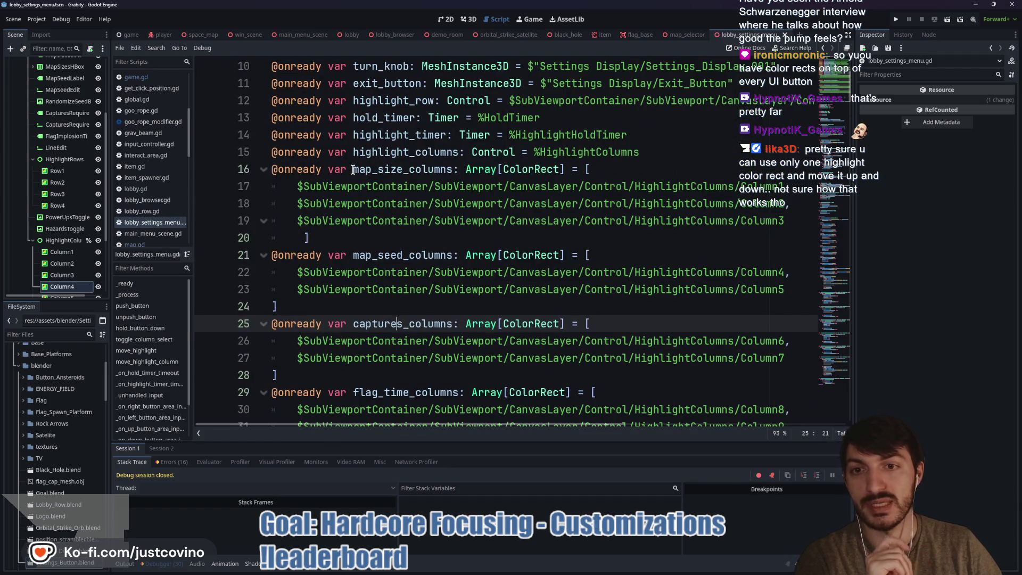
drag(354, 168, 459, 169)
double_click(366, 256)
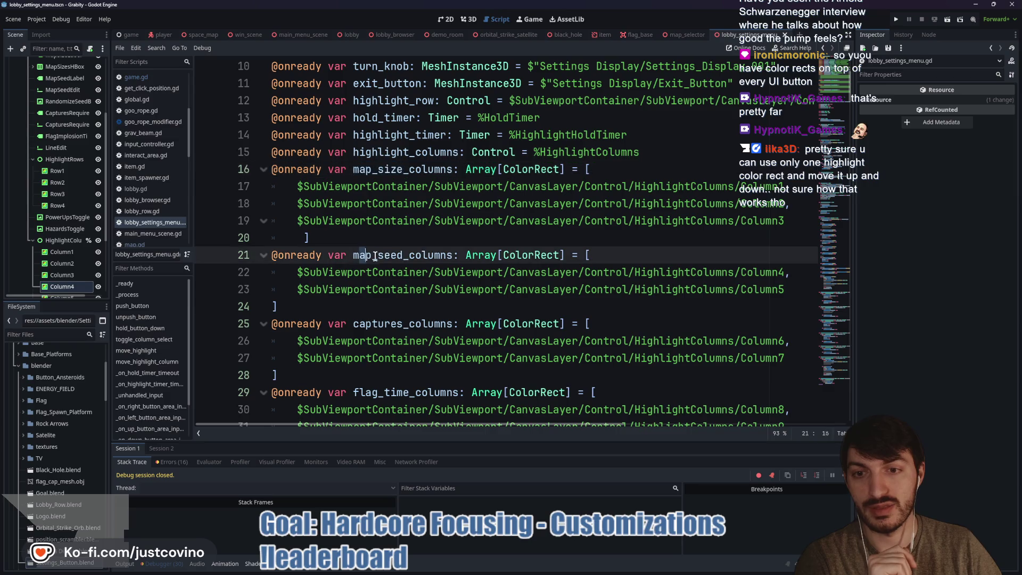
double_click(372, 326)
drag(370, 392, 428, 392)
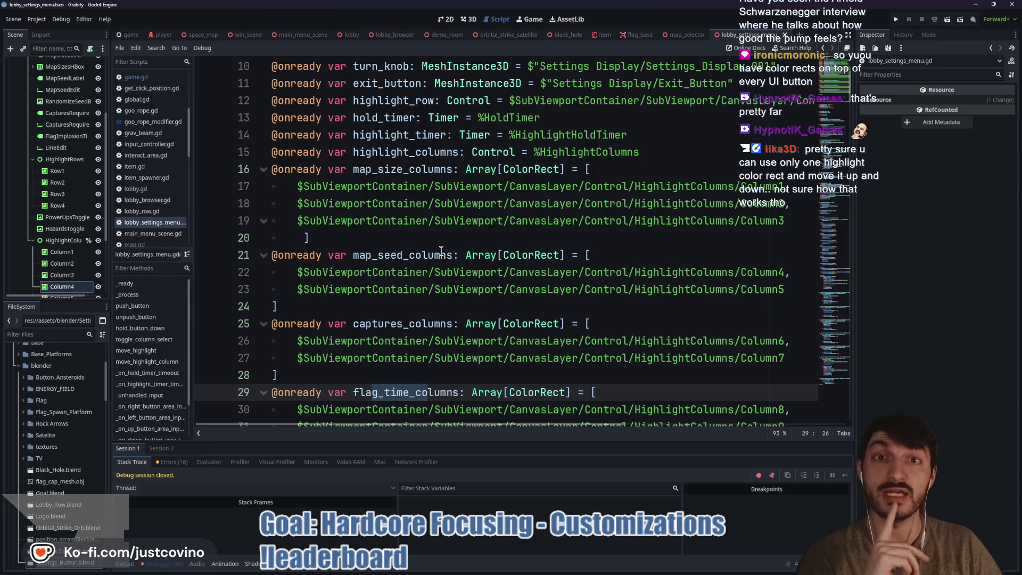
click(408, 236)
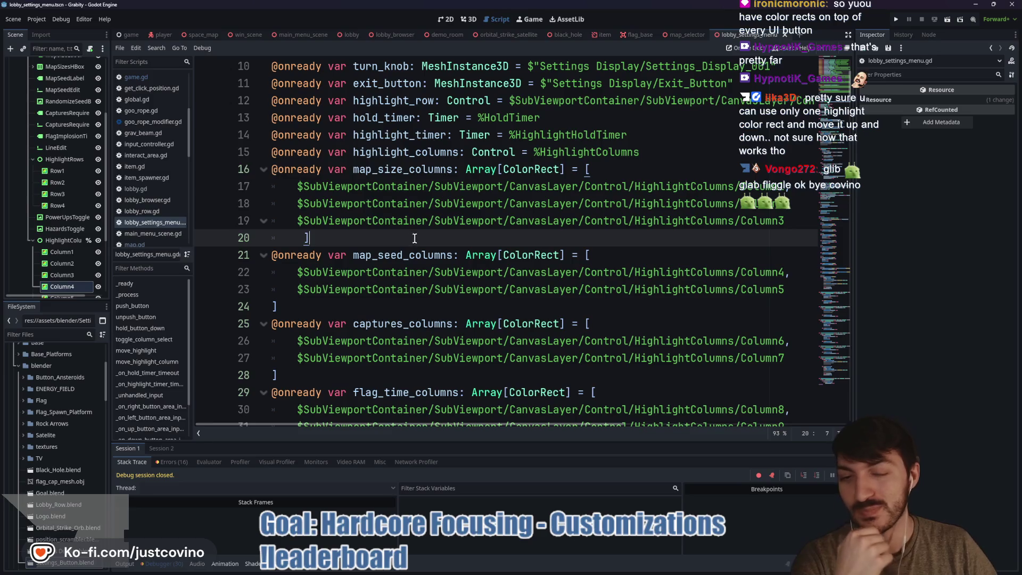
scroll(414, 238, down, 2)
scroll(412, 237, down, 1)
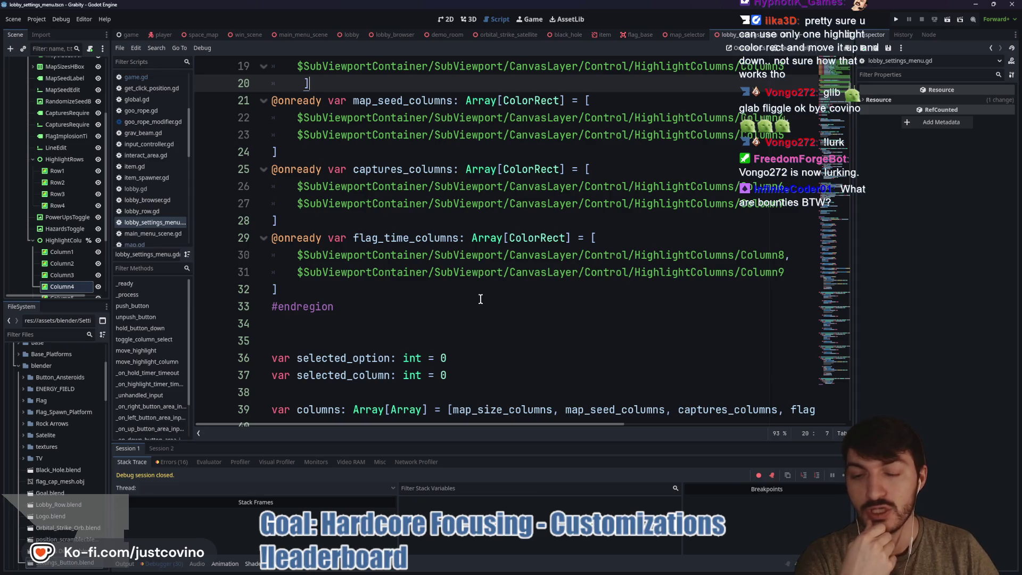
click(437, 286)
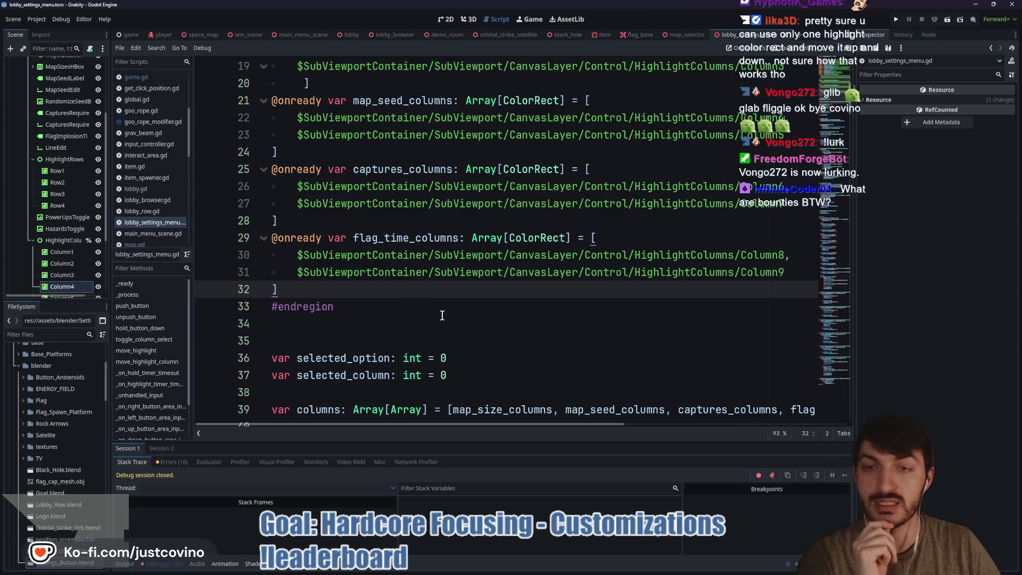
mouse_move(580, 567)
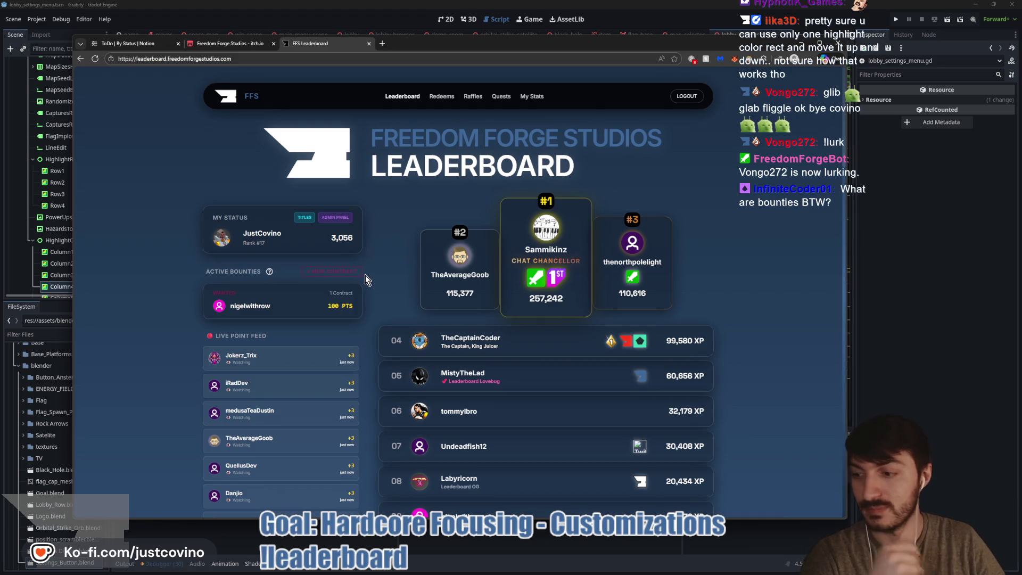
key(alt+Tab)
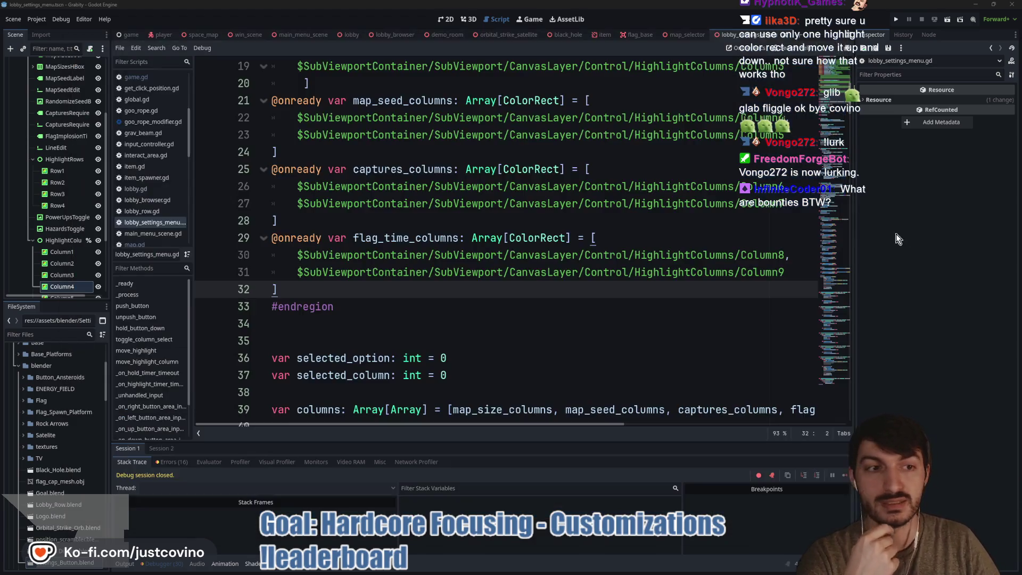
Check the flag_time_columns declaration and save the scene with Ctrl+S.
double_click(407, 238)
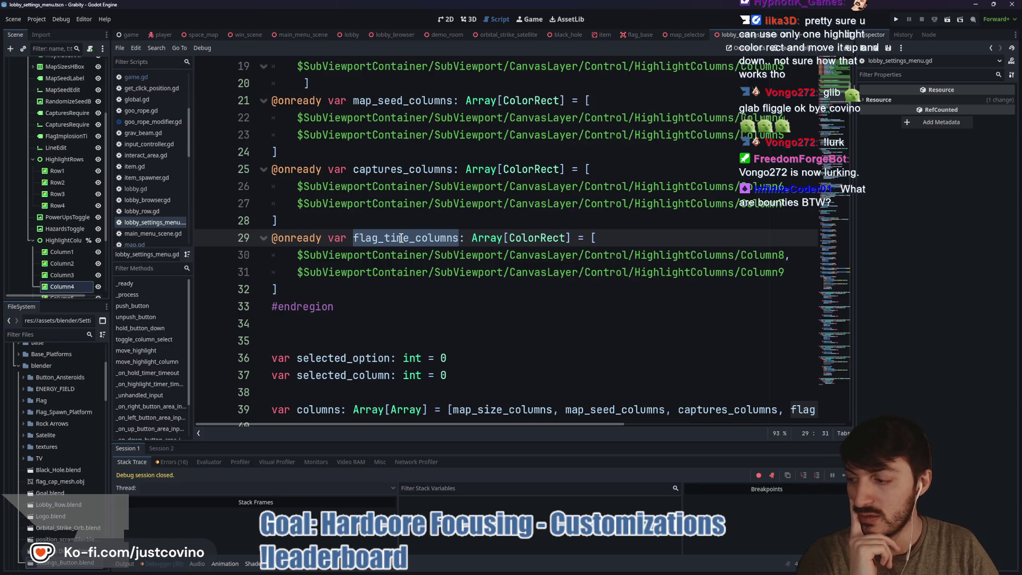
mouse_move(391, 262)
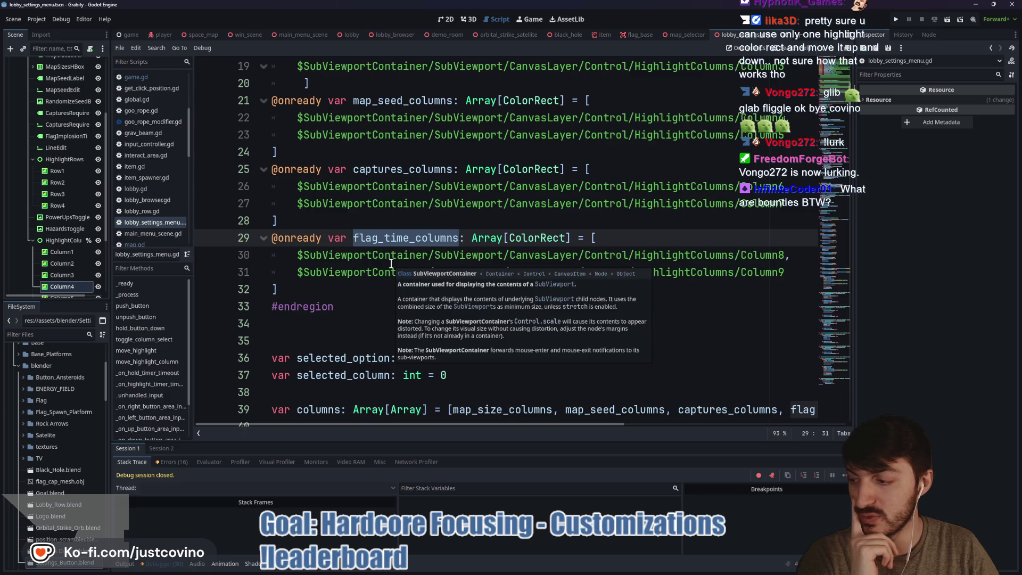
click(380, 287)
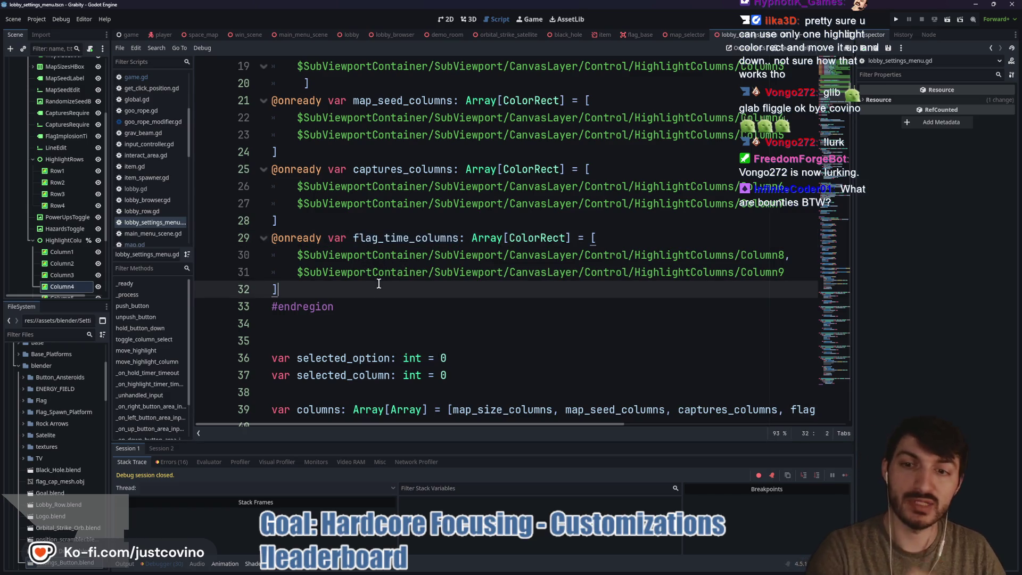
key(ctrl+s)
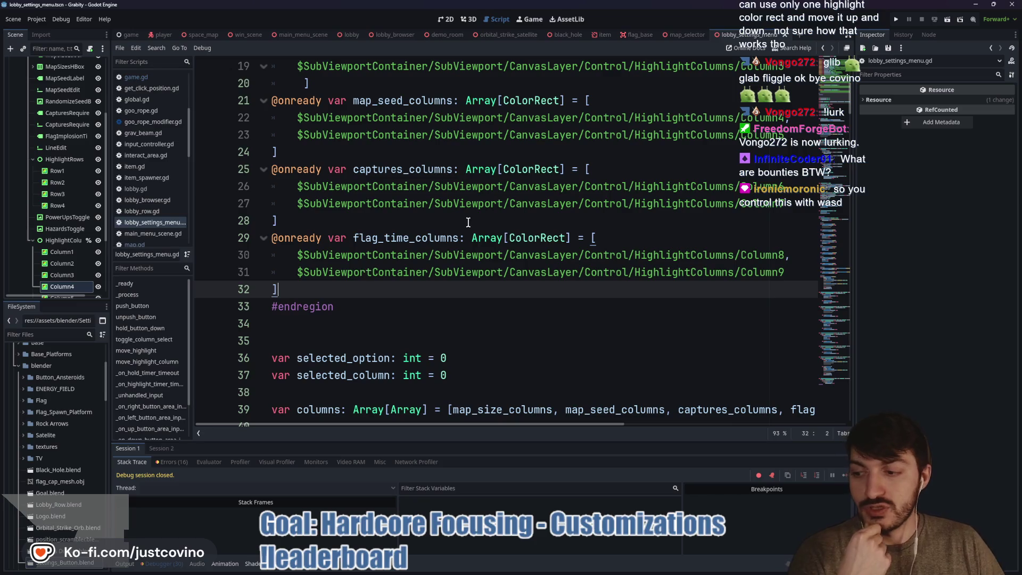
Switch to the 2D workspace to view the Game Customizations menu layout.
scroll(404, 261, down, 4)
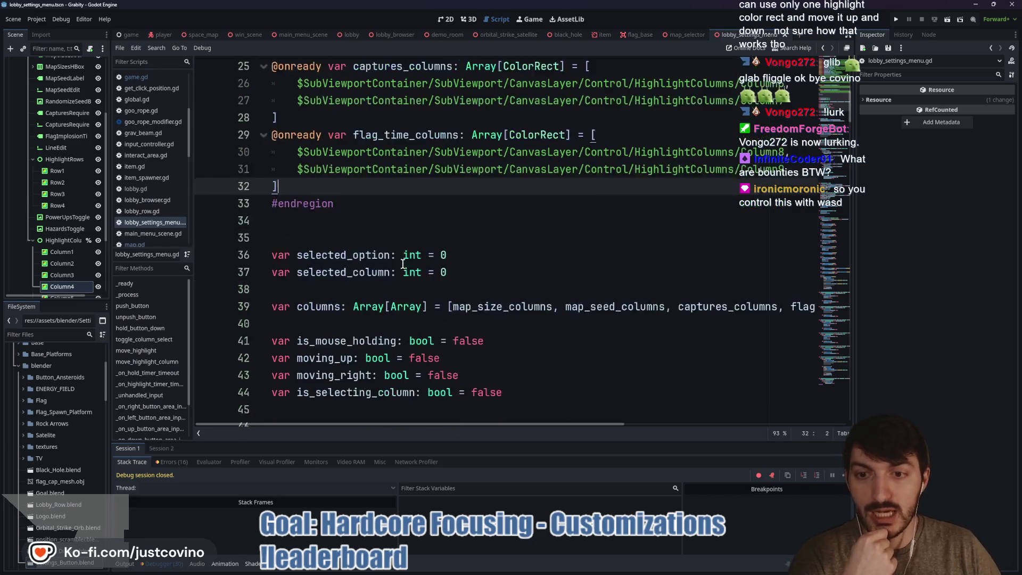
scroll(402, 260, up, 3)
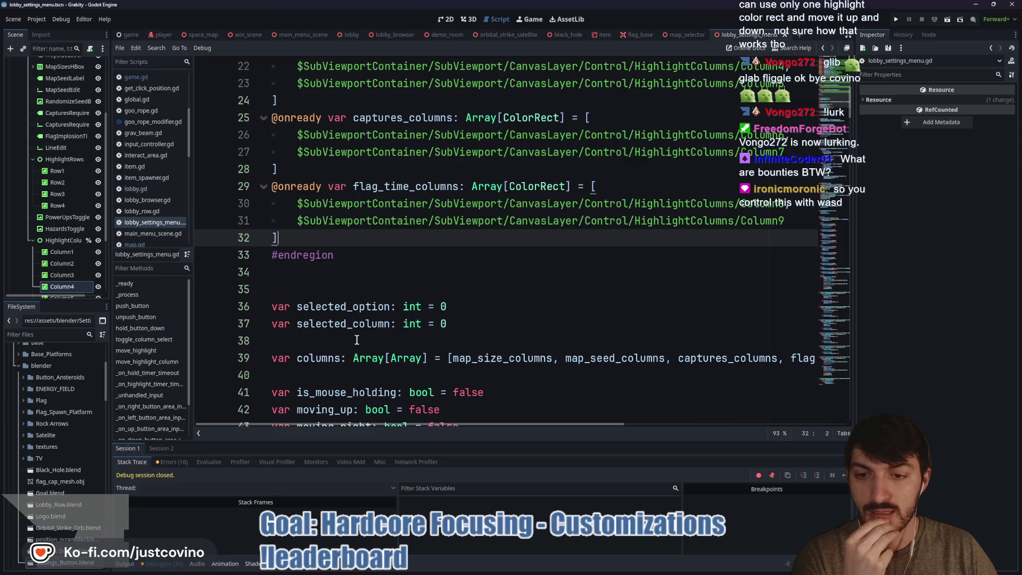
scroll(368, 352, down, 1)
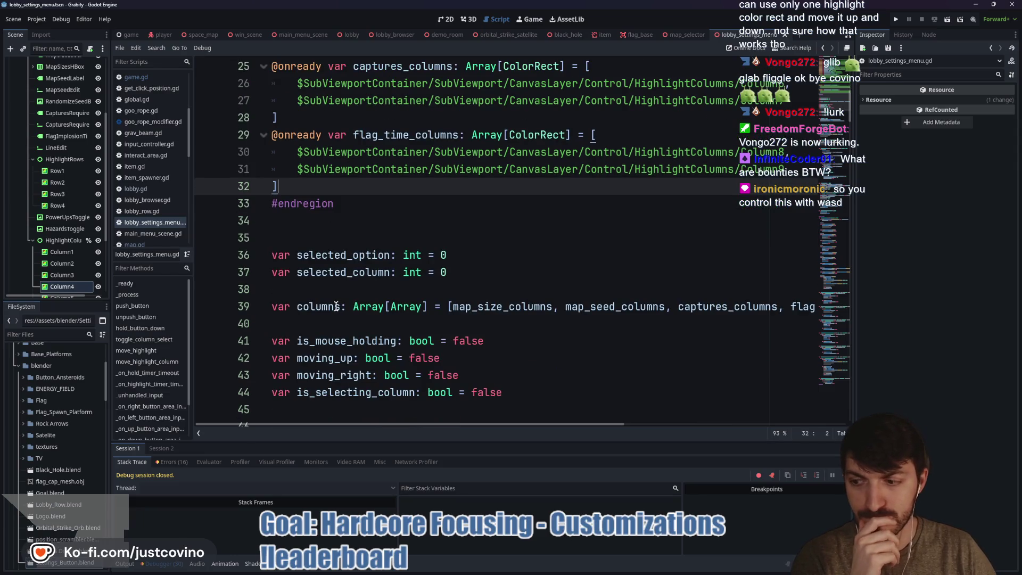
scroll(335, 307, down, 3)
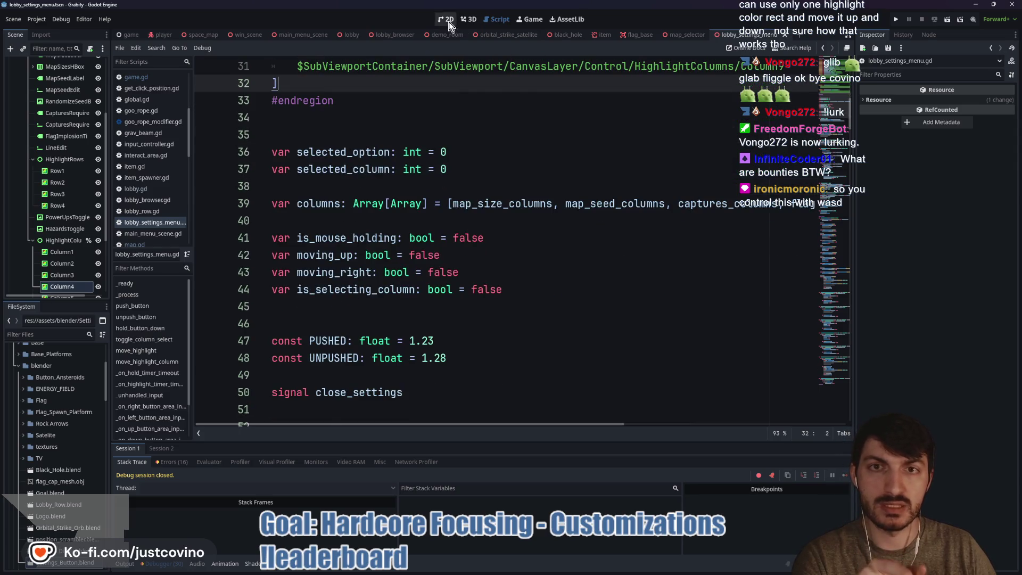
click(446, 19)
drag(281, 181, 105, 181)
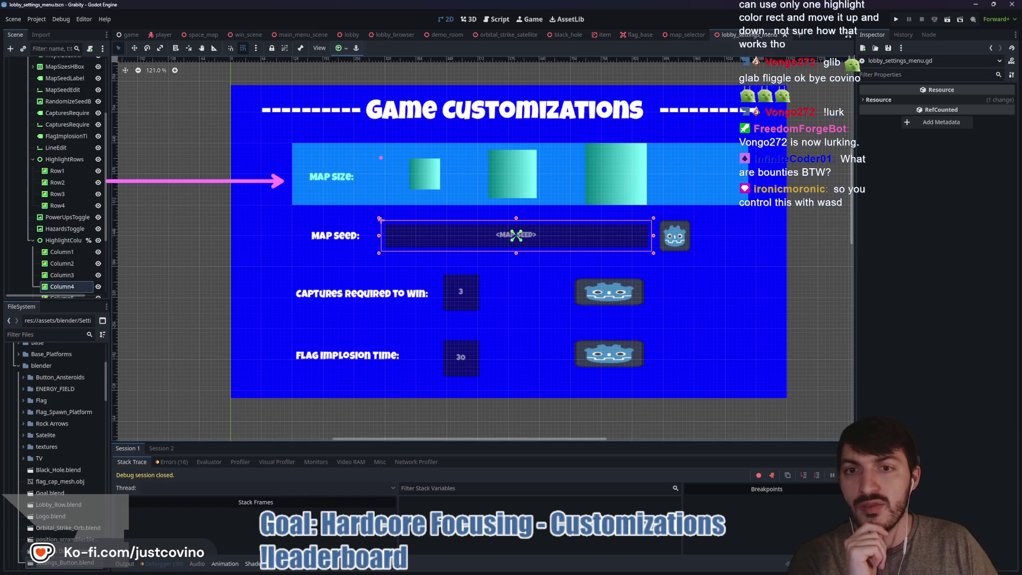
mouse_move(180, 279)
mouse_down()
mouse_move(152, 311)
mouse_move(143, 276)
mouse_up()
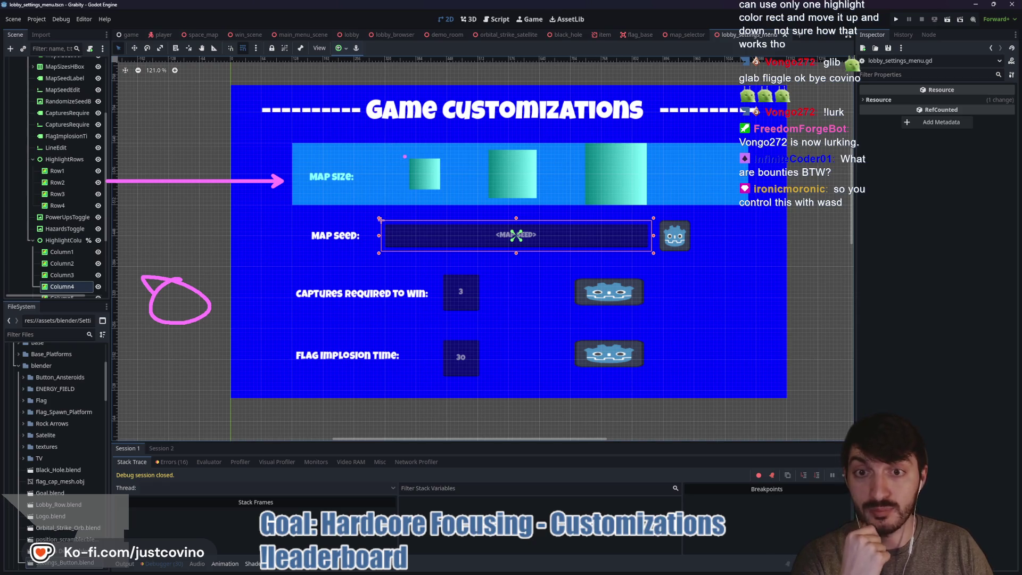
drag(396, 151, 463, 202)
drag(477, 139, 556, 204)
drag(580, 122, 664, 212)
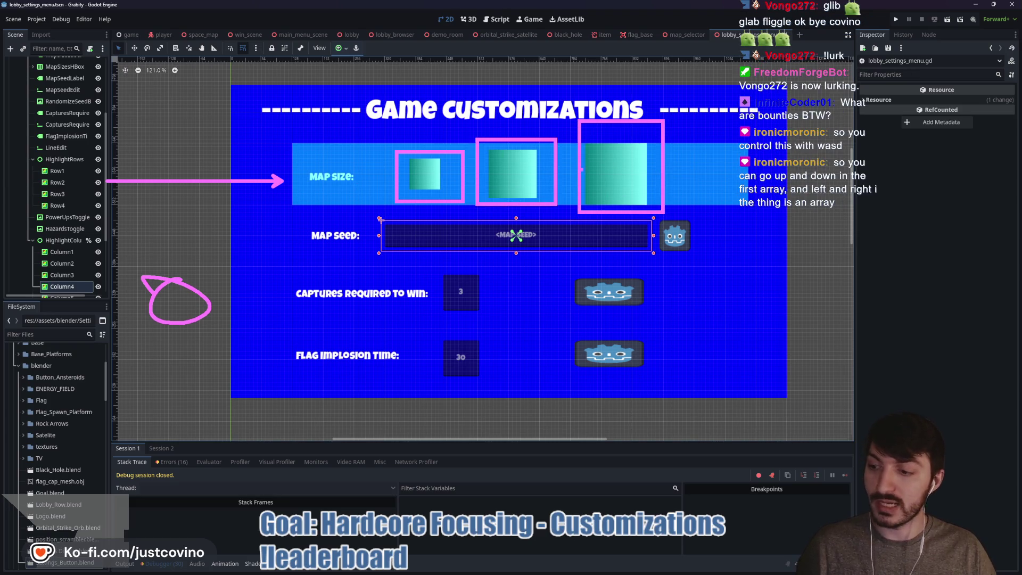
drag(372, 163, 700, 162)
drag(620, 155, 296, 155)
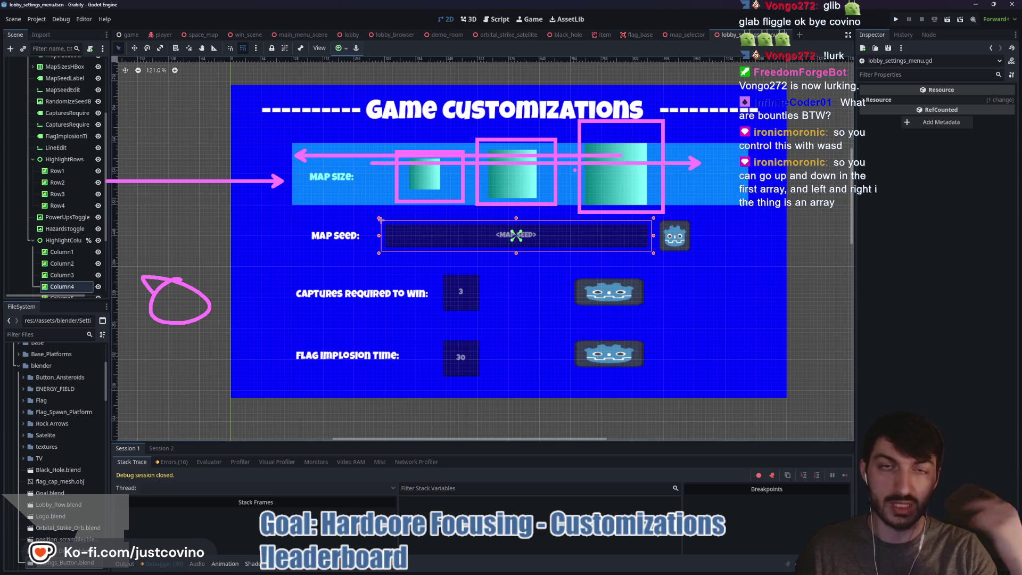
key(Escape)
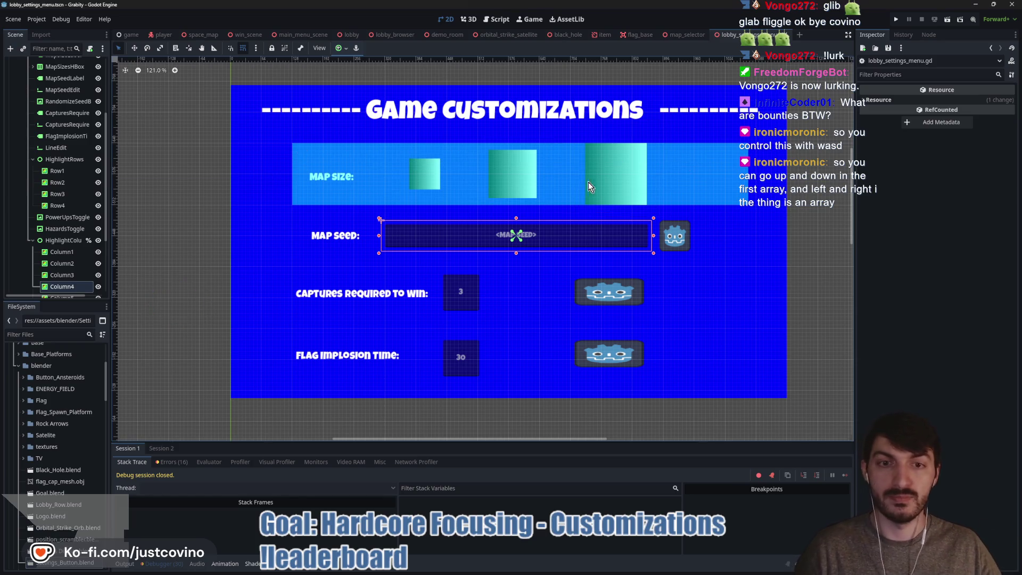
mouse_move(357, 209)
mouse_down()
mouse_move(613, 257)
mouse_move(711, 264)
mouse_up()
drag(416, 268, 661, 317)
drag(408, 330, 656, 383)
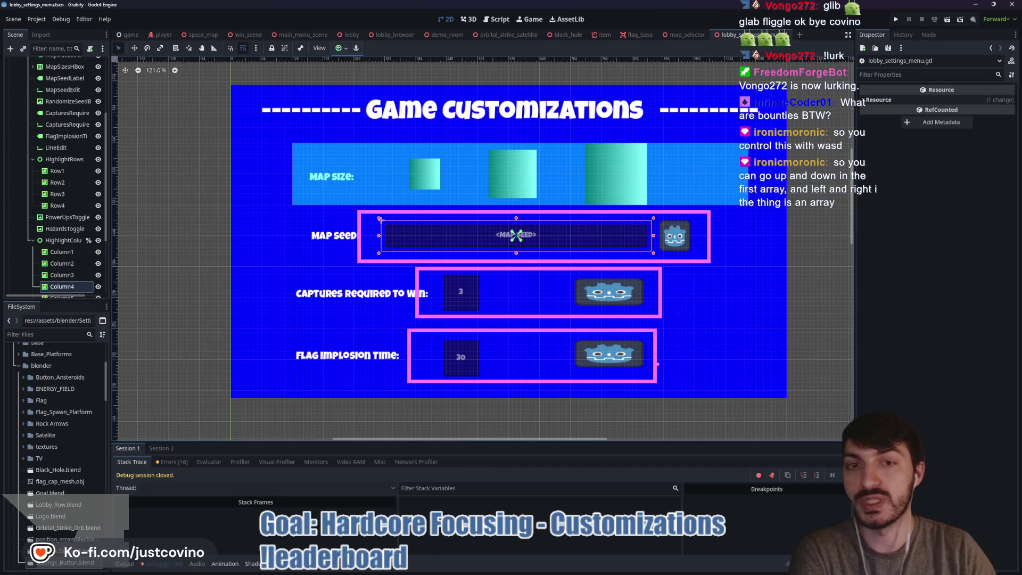
mouse_move(400, 139)
mouse_down()
mouse_move(400, 162)
mouse_move(468, 137)
mouse_move(384, 138)
mouse_up()
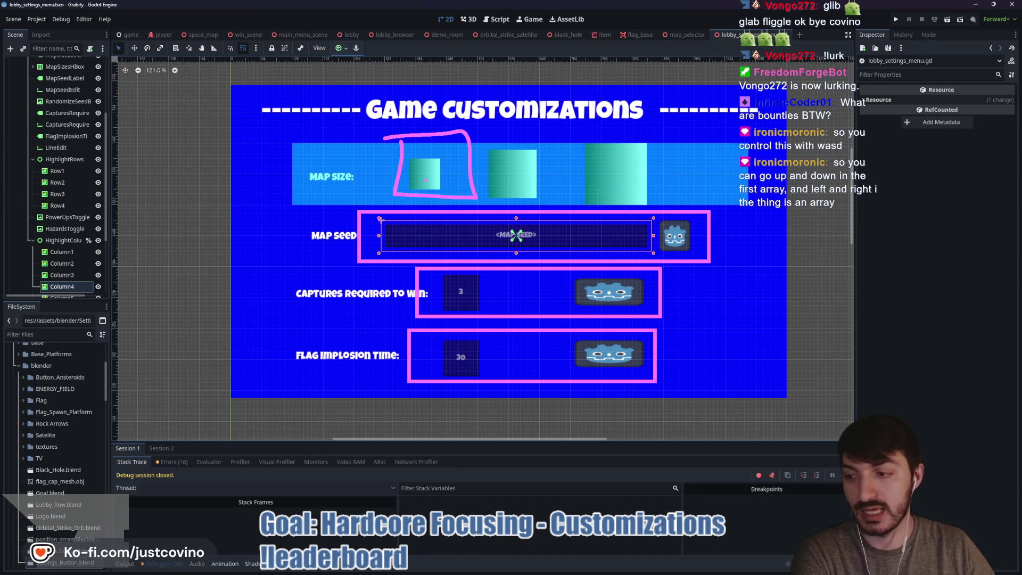
mouse_move(446, 160)
mouse_down()
mouse_move(420, 171)
mouse_move(431, 186)
mouse_up()
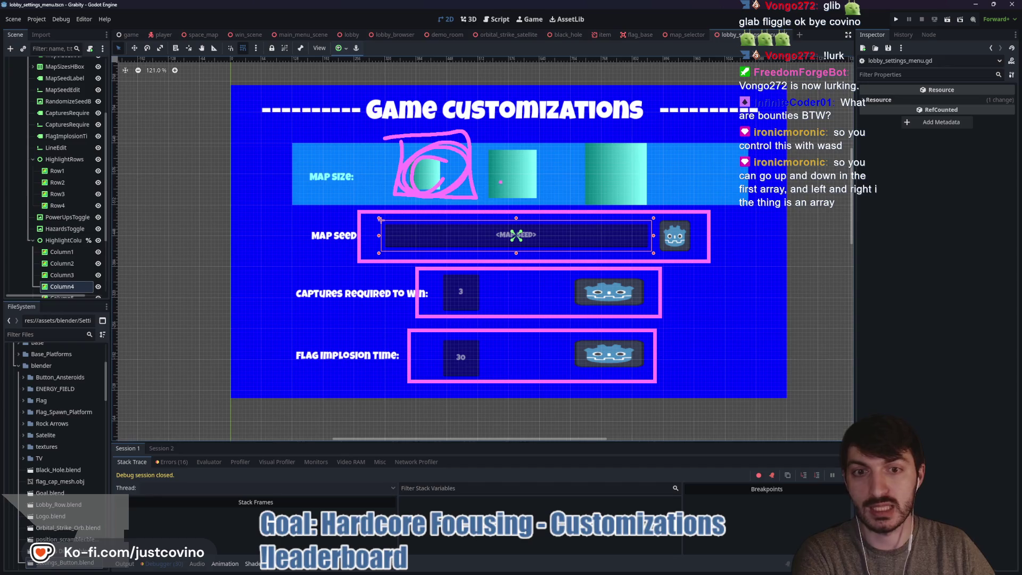
mouse_move(526, 229)
mouse_down()
mouse_move(421, 259)
mouse_move(601, 218)
mouse_move(487, 222)
mouse_up()
mouse_move(298, 433)
mouse_down()
mouse_move(284, 312)
mouse_move(706, 433)
mouse_up()
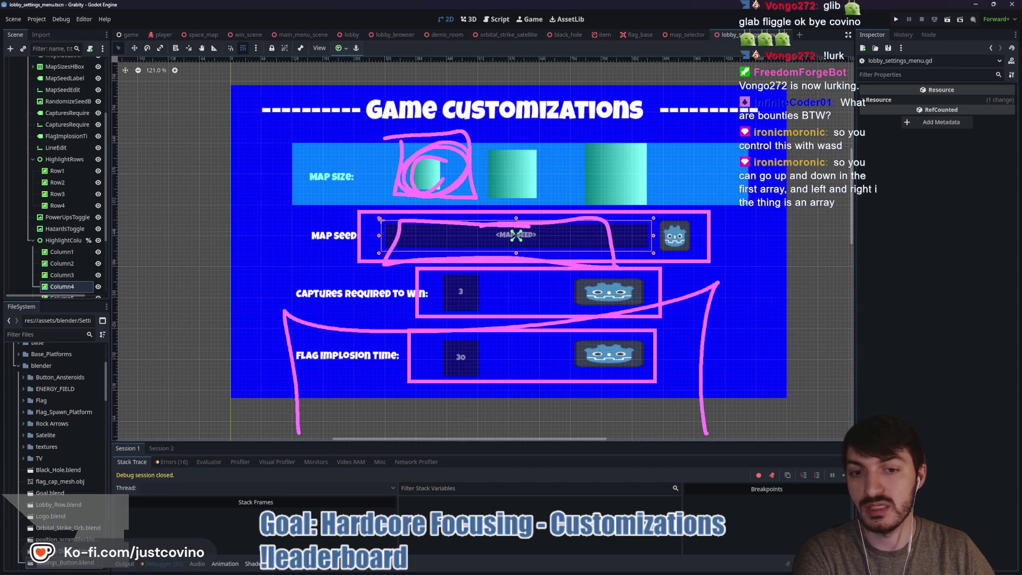
drag(389, 355, 440, 369)
drag(446, 230, 536, 234)
mouse_move(650, 222)
mouse_down()
mouse_move(692, 230)
mouse_move(658, 229)
mouse_move(686, 252)
mouse_up()
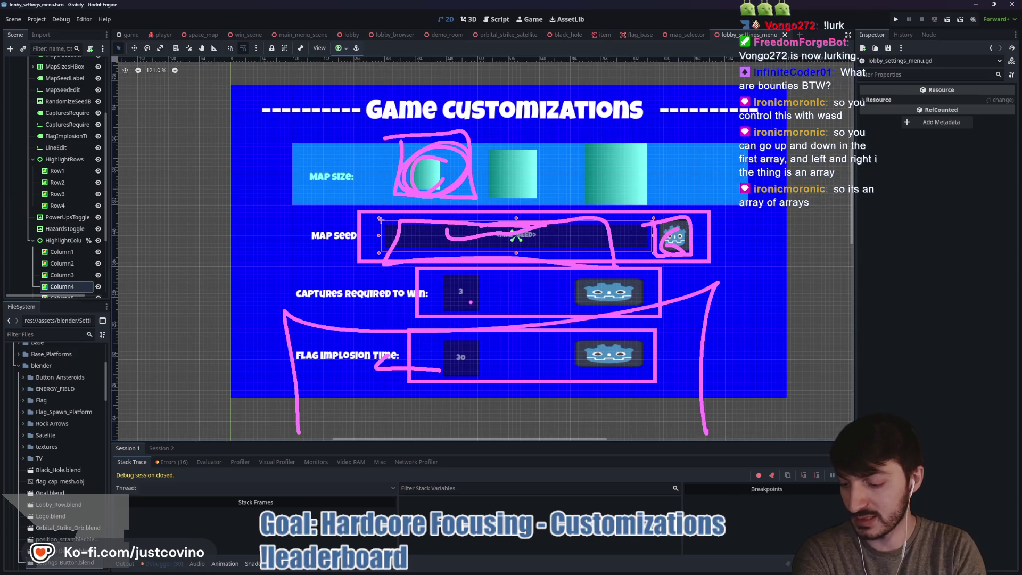
key(Escape)
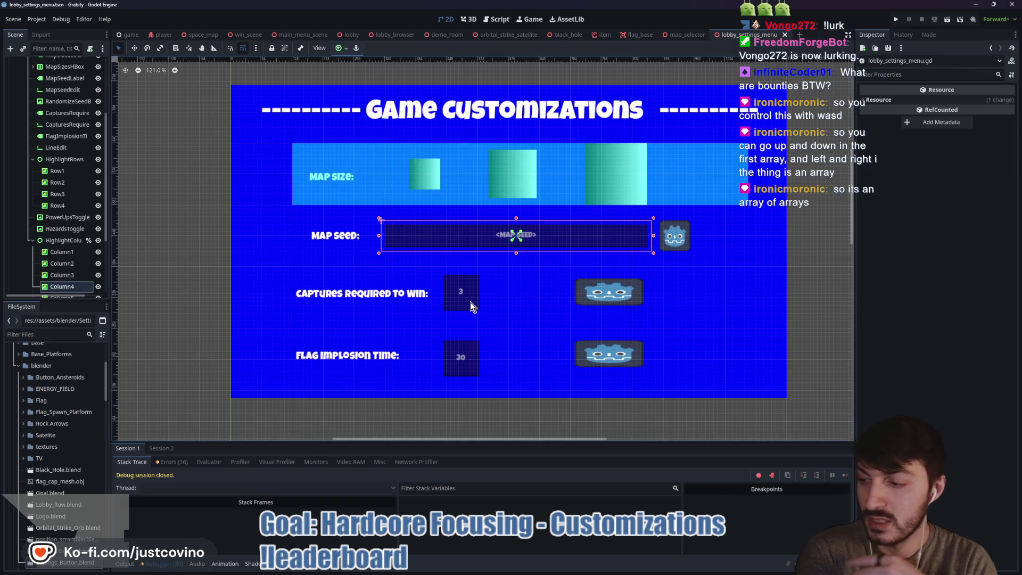
Show the script and inspect the columns array's map_seed, captures and flag_time entries on line 39.
click(491, 20)
scroll(500, 193, up, 4)
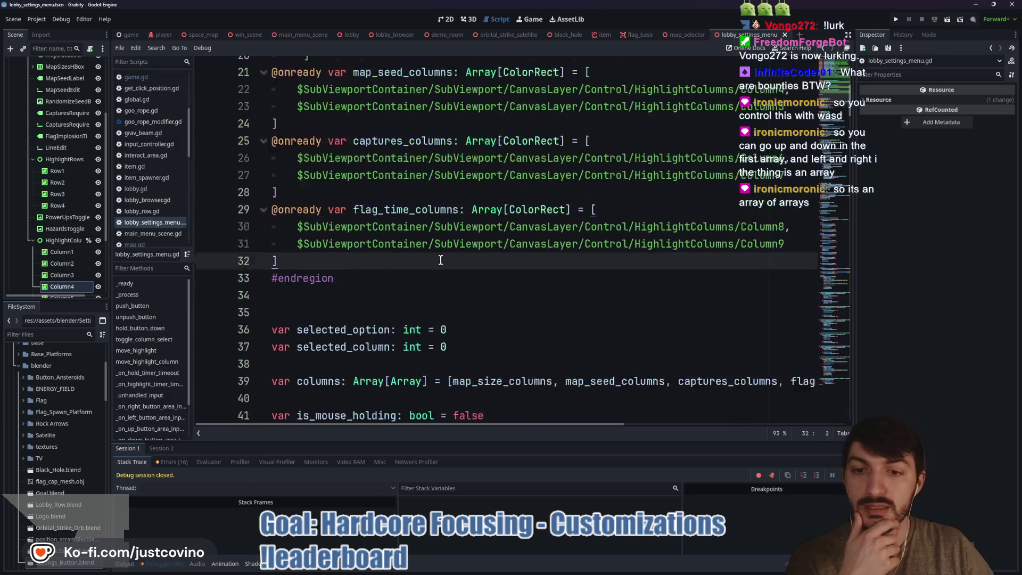
scroll(440, 260, down, 4)
click(353, 203)
drag(302, 207, 812, 207)
click(581, 204)
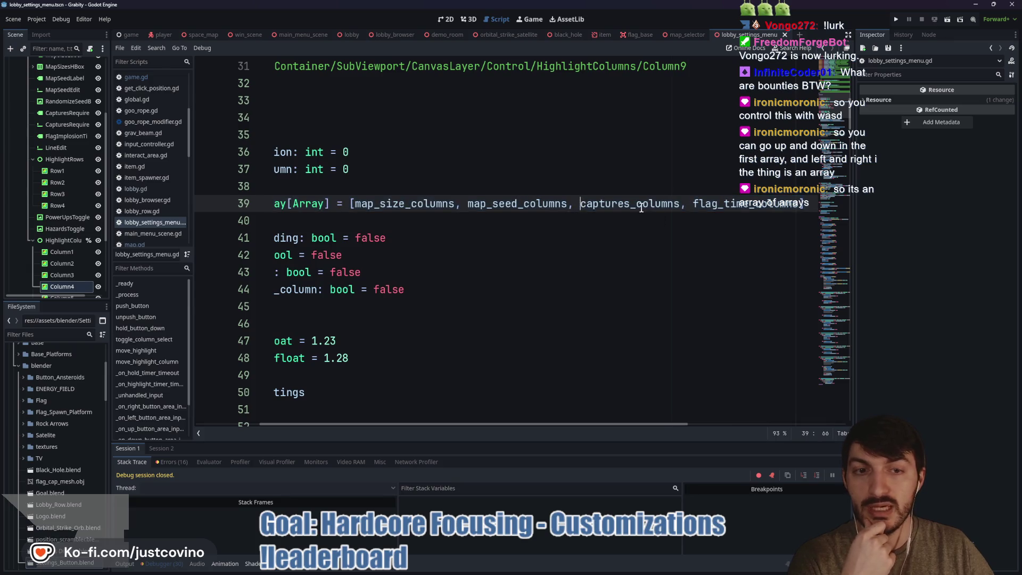
double_click(747, 204)
double_click(613, 204)
double_click(514, 205)
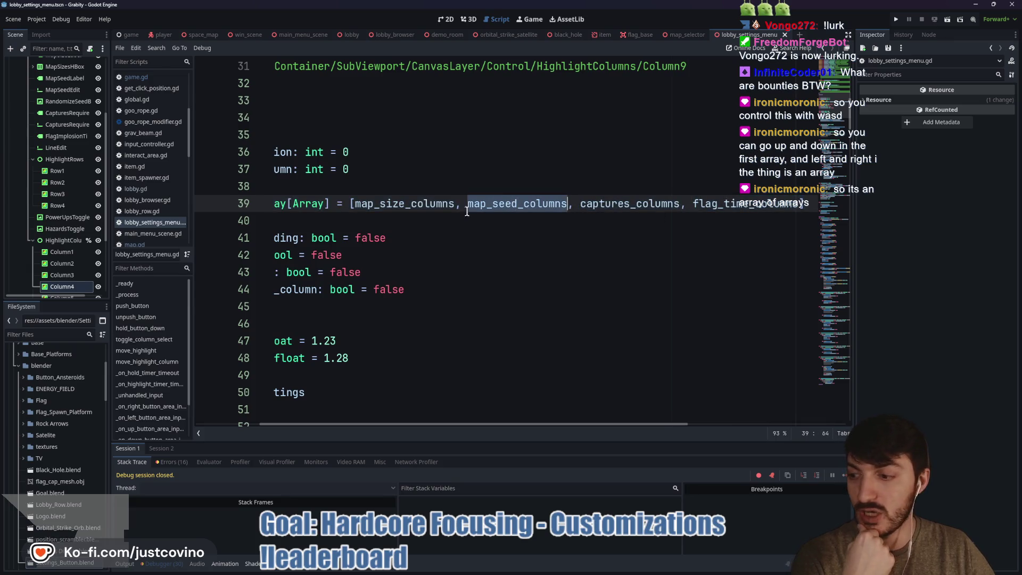
mouse_move(429, 208)
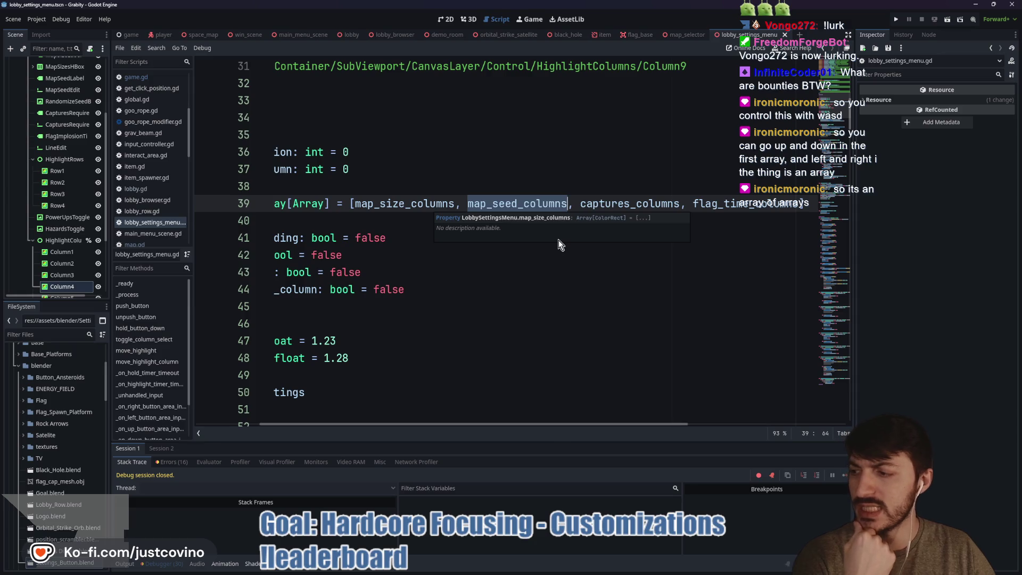
scroll(496, 255, left, 3)
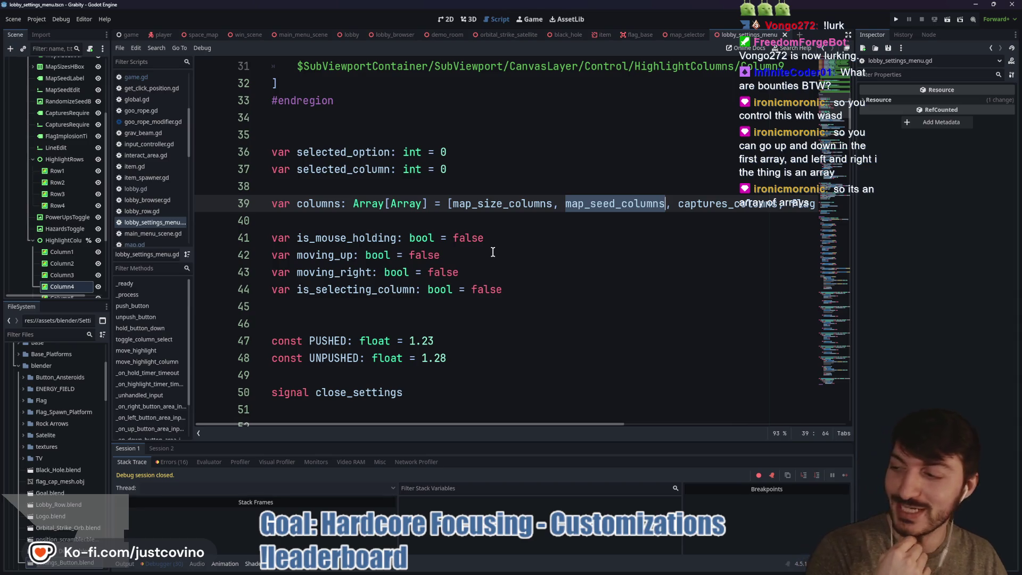
Save with Ctrl+S, then compare the columns array with the selected_column declaration.
click(454, 220)
key(ctrl+s)
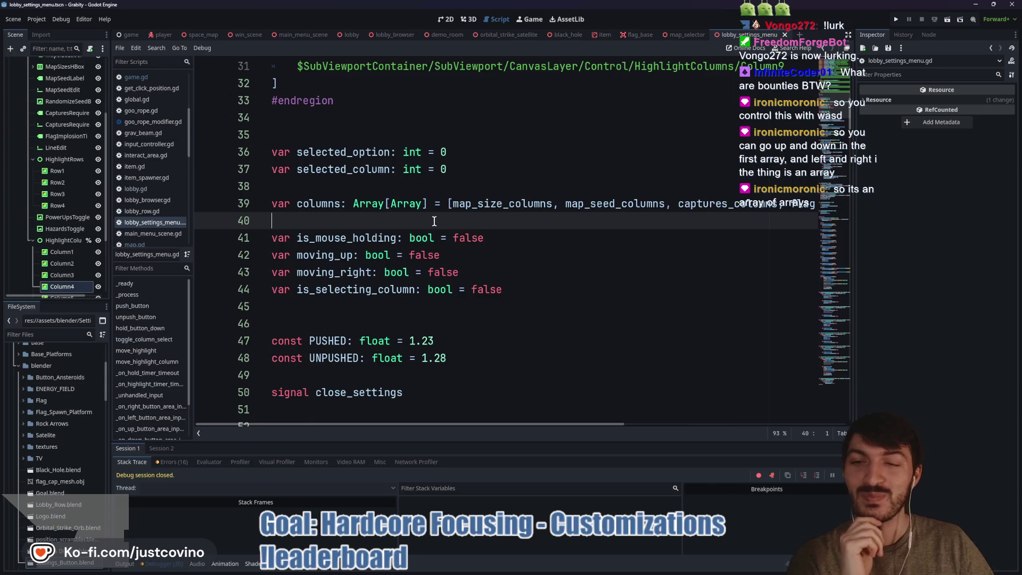
scroll(411, 220, down, 1)
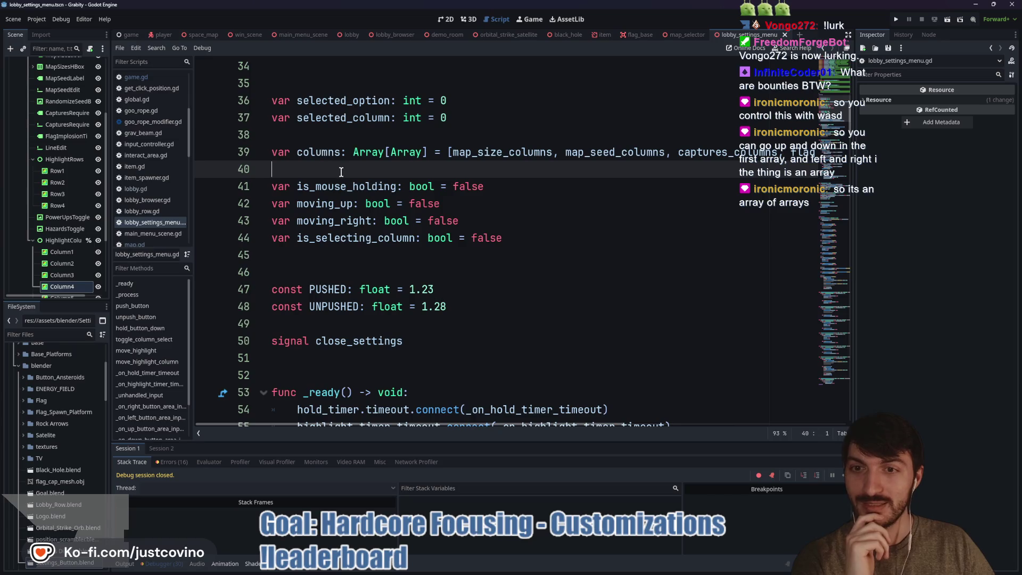
scroll(341, 172, down, 3)
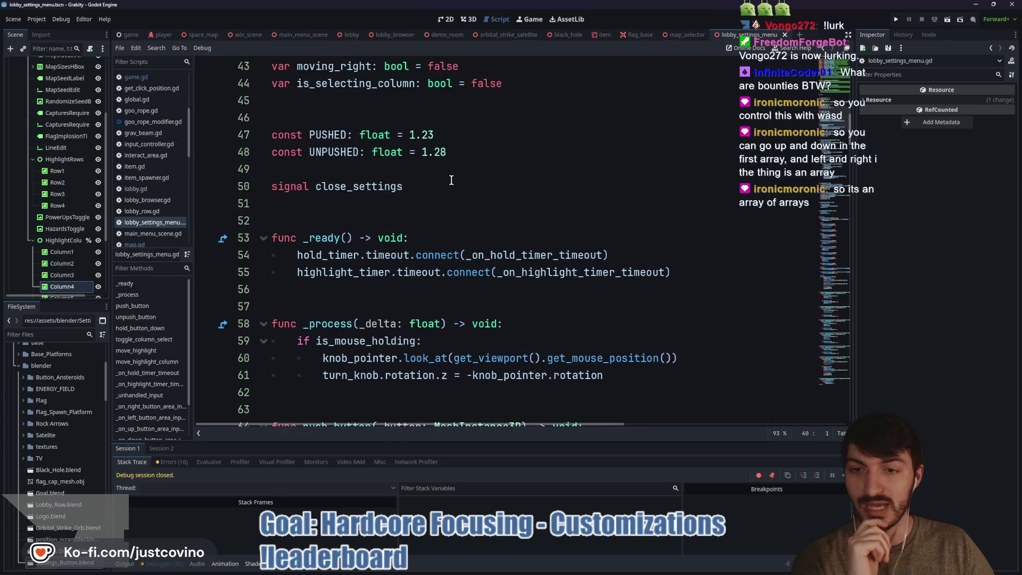
scroll(452, 180, up, 3)
double_click(324, 152)
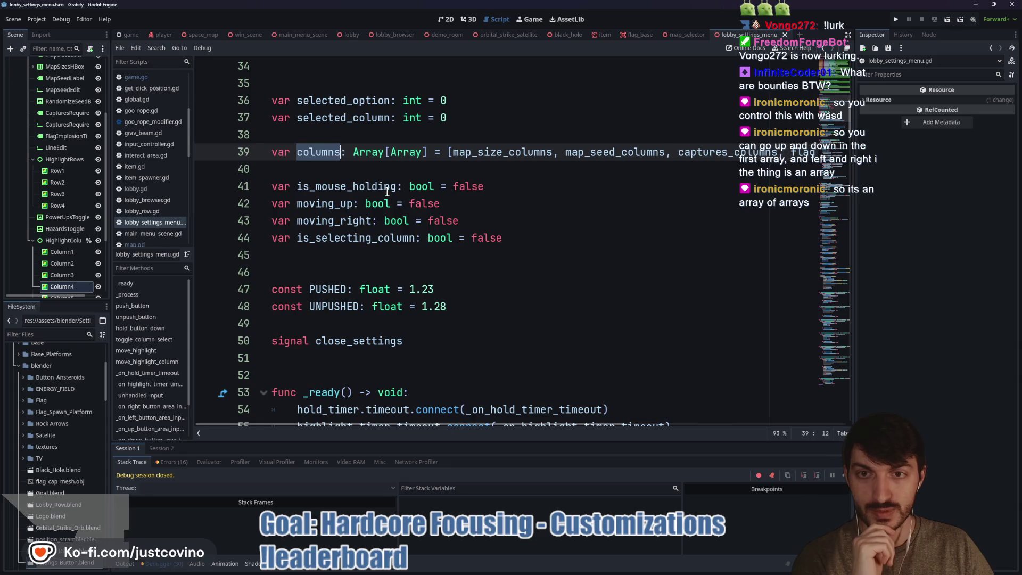
double_click(349, 119)
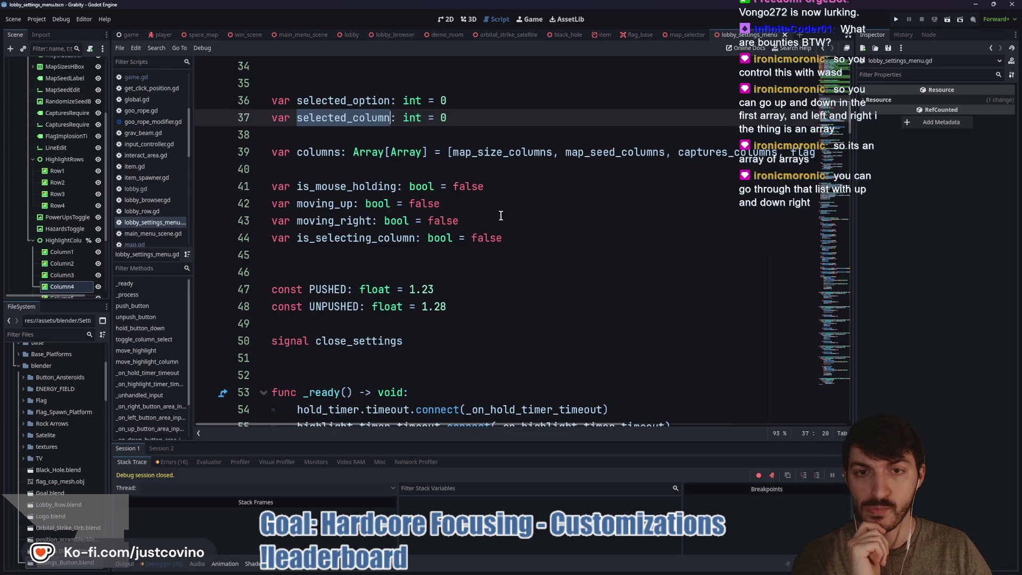
scroll(436, 184, down, 1)
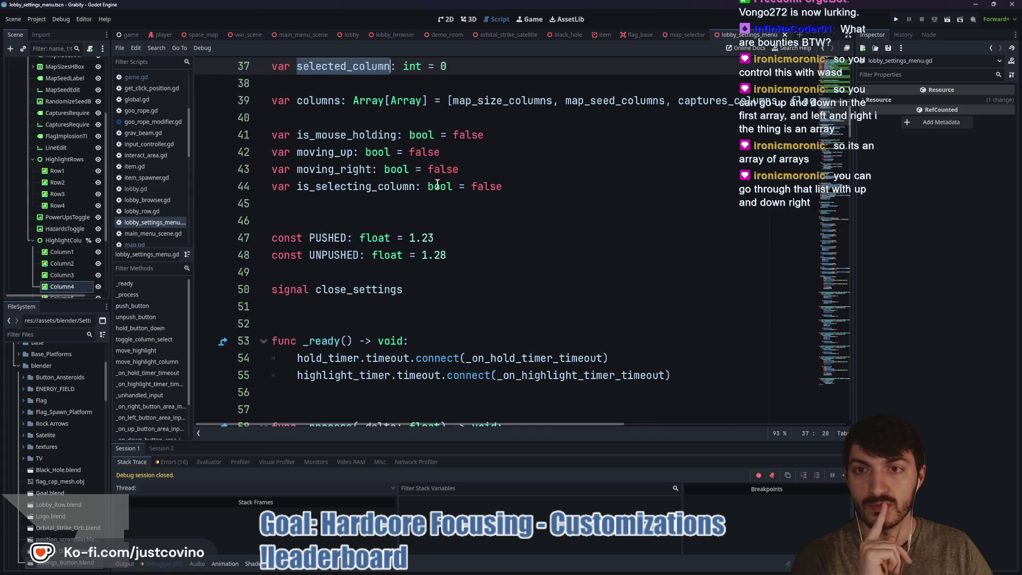
scroll(340, 186, up, 2)
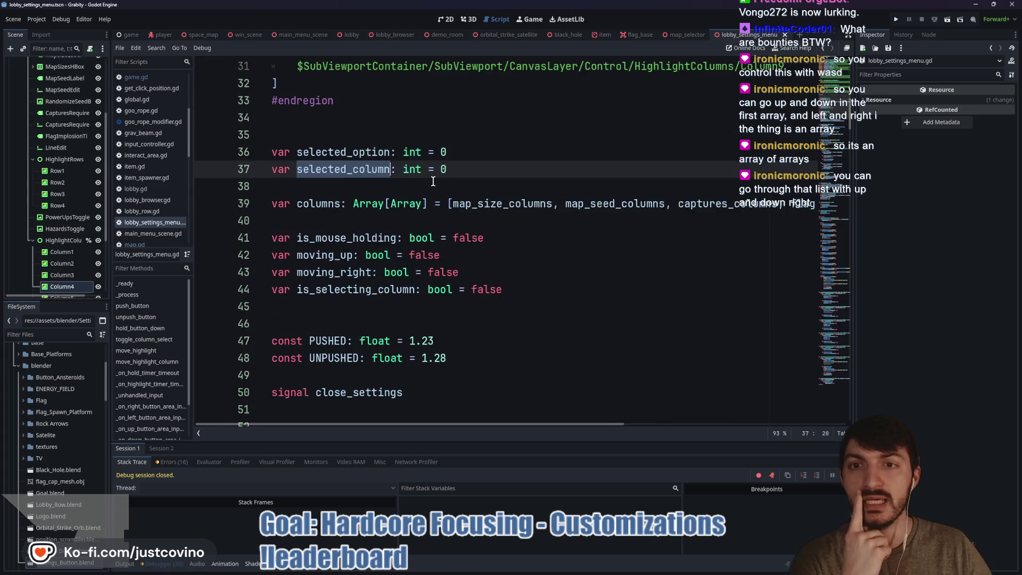
double_click(323, 202)
scroll(372, 223, down, 5)
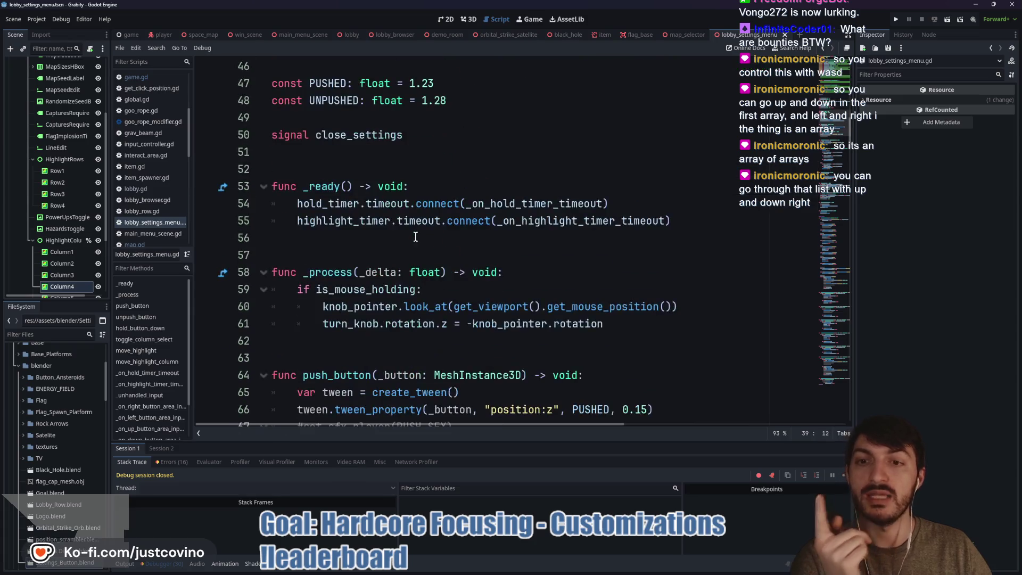